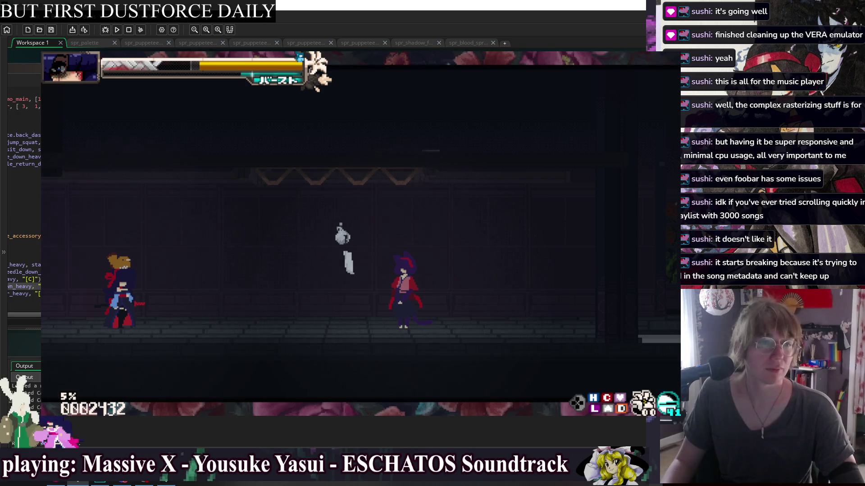
Step: Switch the girlfriend to Momiji via Pause > Options > Debug > Change GF
key("Escape")
key("Down")
key("Down")
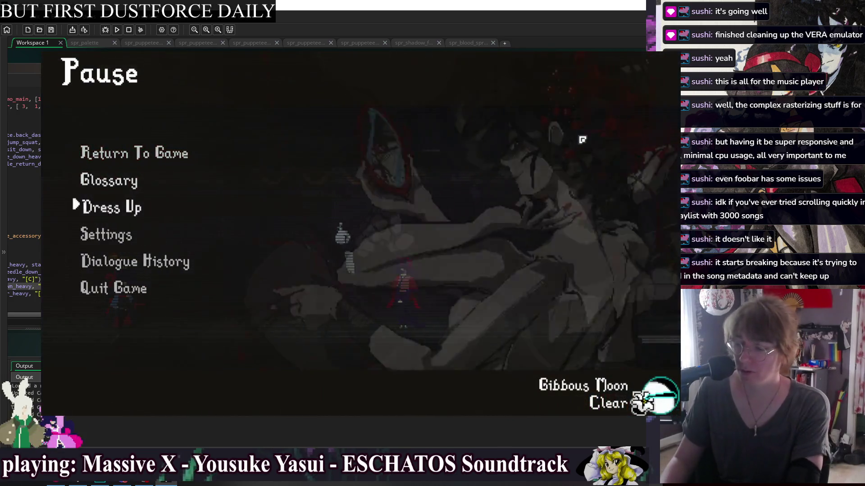
key("Down")
key("Return")
key("Down")
key("Down")
key("Return")
key("Down")
key("Down")
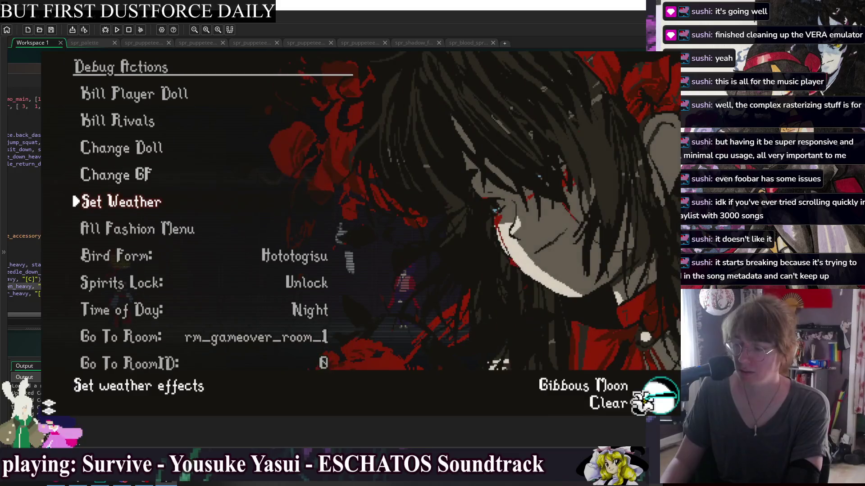
key("Return")
key("Down")
key("Down")
key("Down")
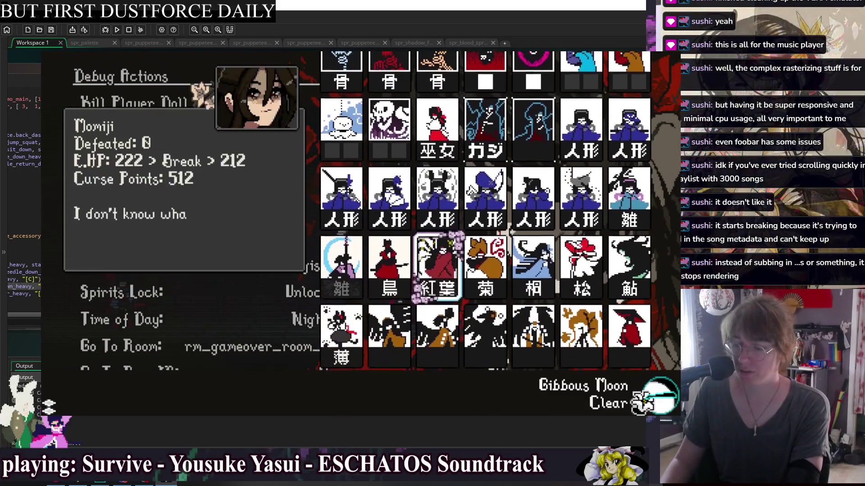
key("Return")
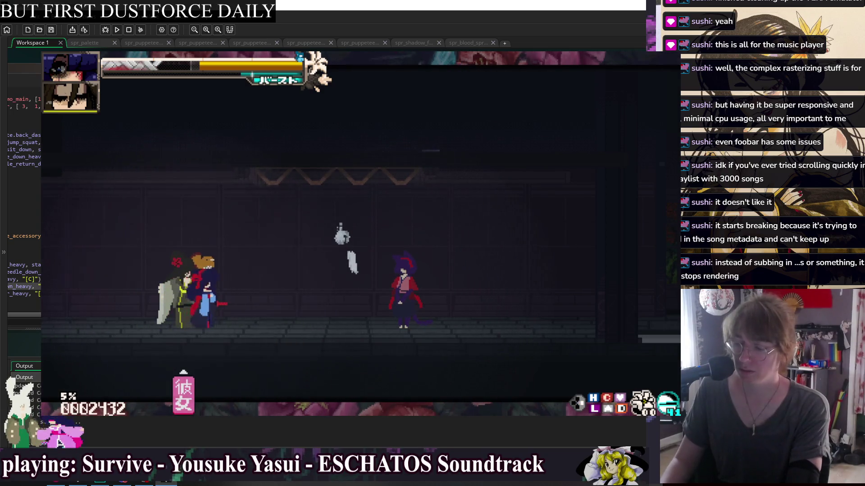
Step: Back out to the pause menu and open the Glossary's Skill List
key("Escape")
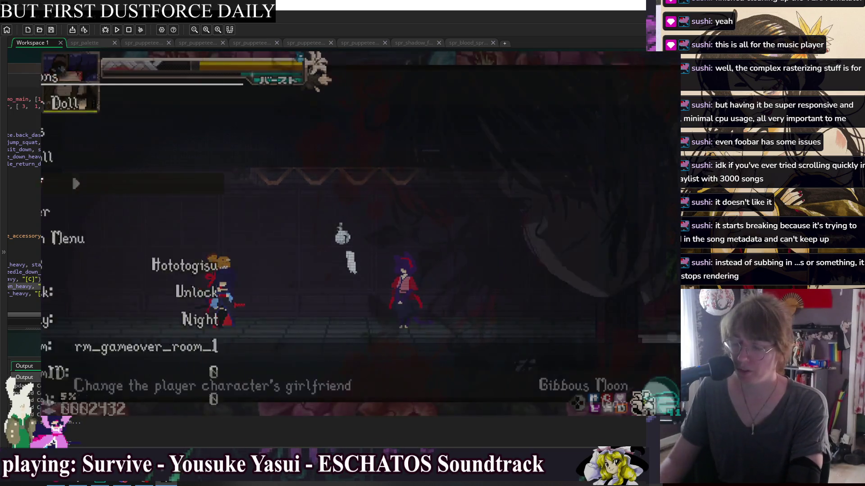
key("Escape")
key("Down")
key("Return")
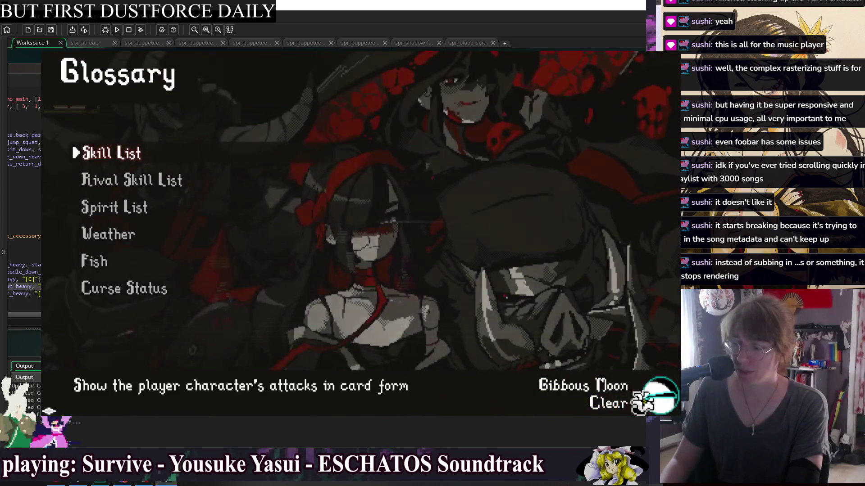
key("Return")
Step: Browse the skill cards, including Close Heavy, Dragon Slash, Down Heavy and Sit Start
key("Down")
key("Down")
key("Down")
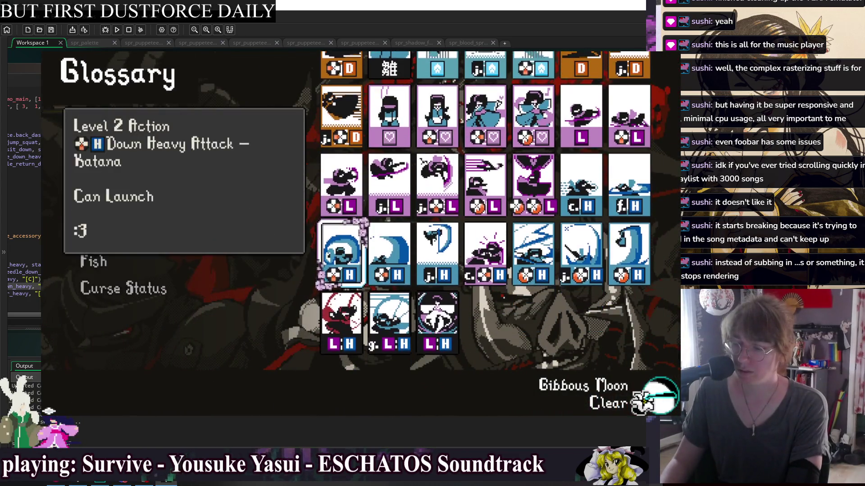
key("Right")
key("Right")
key("Right")
key("Up")
key("Up")
key("Up")
key("Left")
key("Down")
key("Down")
key("Down")
key("Down")
key("Left")
key("Up")
key("Left")
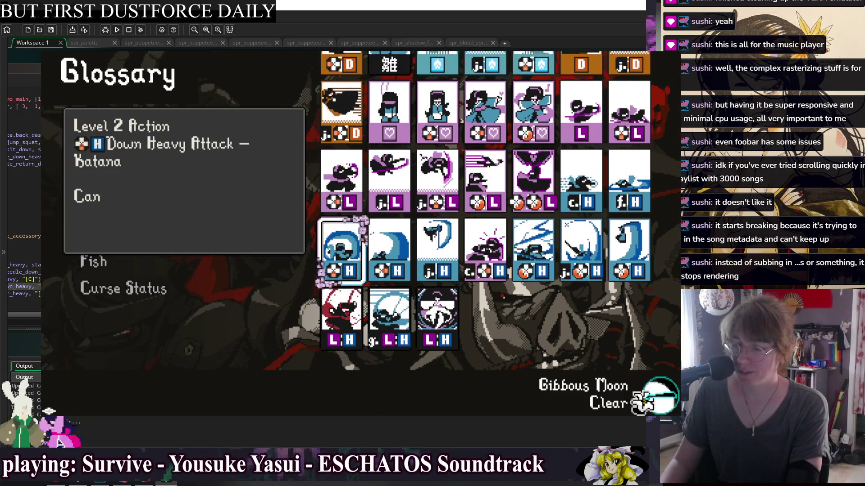
key("Up")
key("Left")
key("Left")
key("Up")
key("Left")
key("Left")
key("Left")
key("Left")
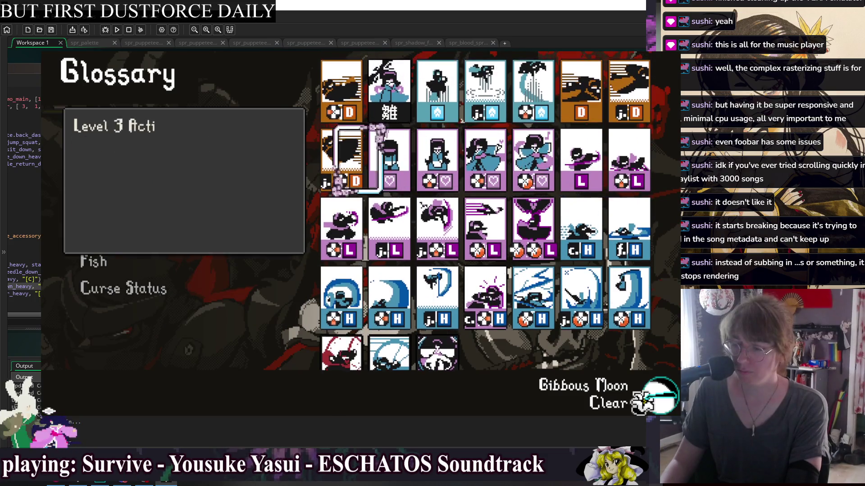
key("Up")
key("Right")
key("Down")
key("Left")
key("Down")
key("Right")
key("Right")
key("Down")
key("Right")
key("Up")
key("Up")
key("Up")
key("Left")
key("Left")
key("Left")
key("Down")
key("Down")
key("Down")
key("Right")
key("Right")
key("Right")
key("Right")
key("Right")
key("Right")
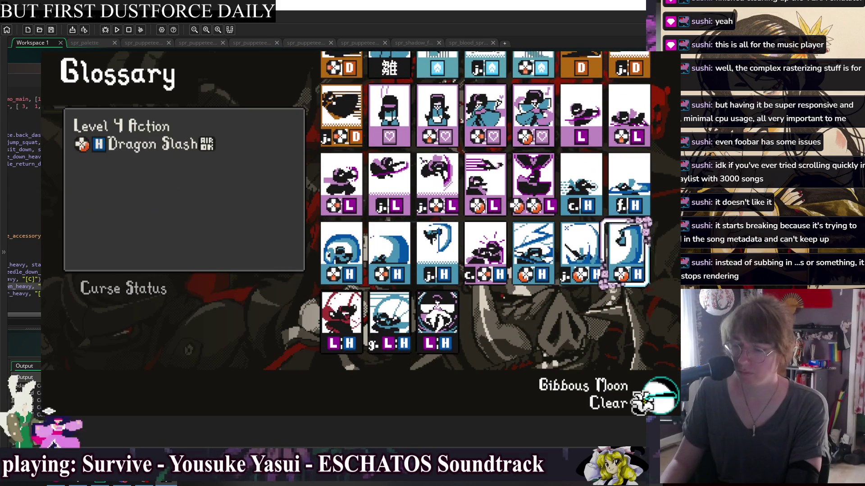
key("Left")
key("Left")
key("Left")
key("Left")
key("Left")
key("Left")
key("Up")
key("Right")
key("Right")
key("Right")
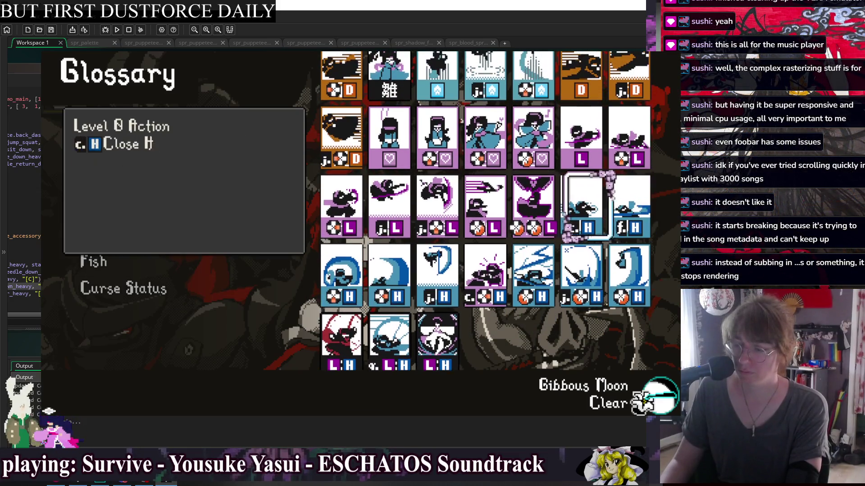
key("Left")
key("Left")
key("Left")
key("Left")
key("Left")
key("Left")
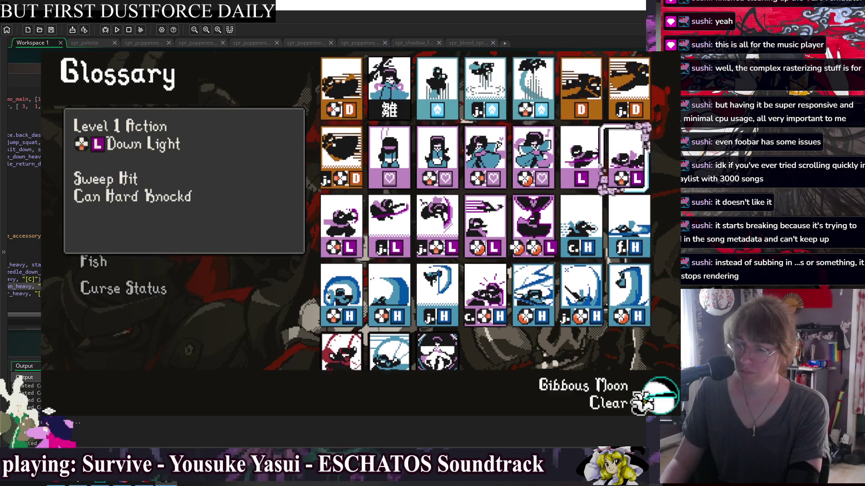
key("Left")
key("Left")
key("Left")
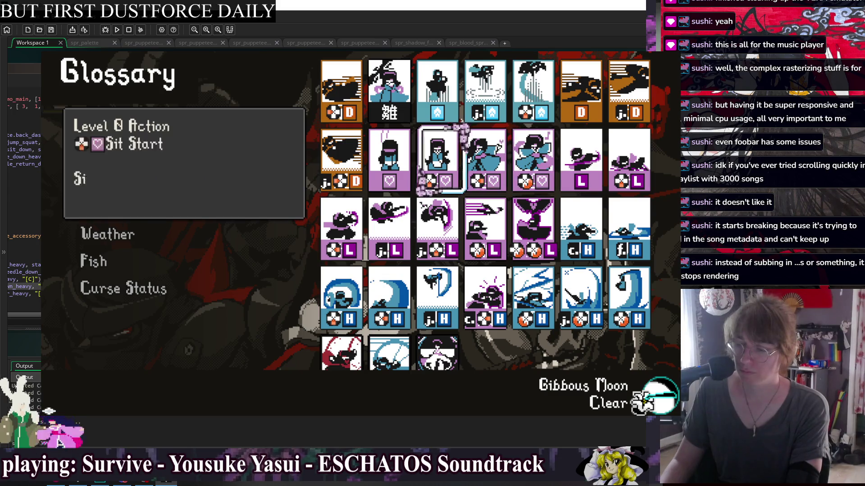
key("Left")
Step: Resume play, recheck the Skill List's Backdash card, then close the game with Alt+F4
key("Escape")
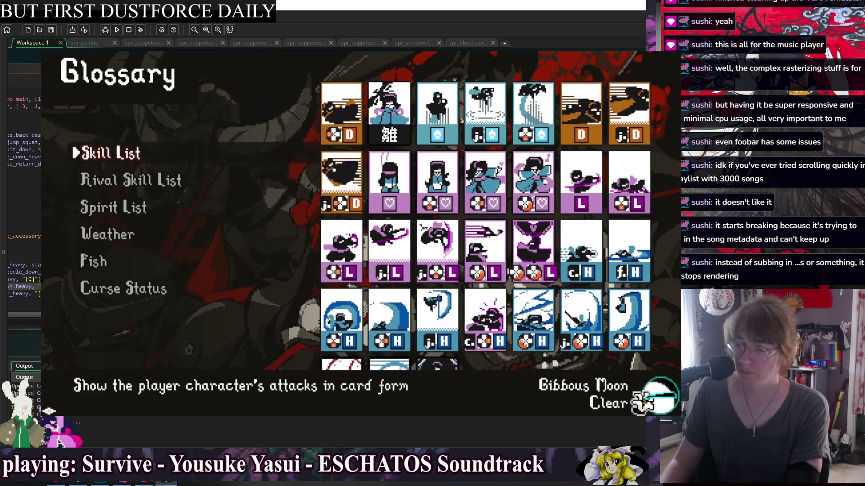
key("Return")
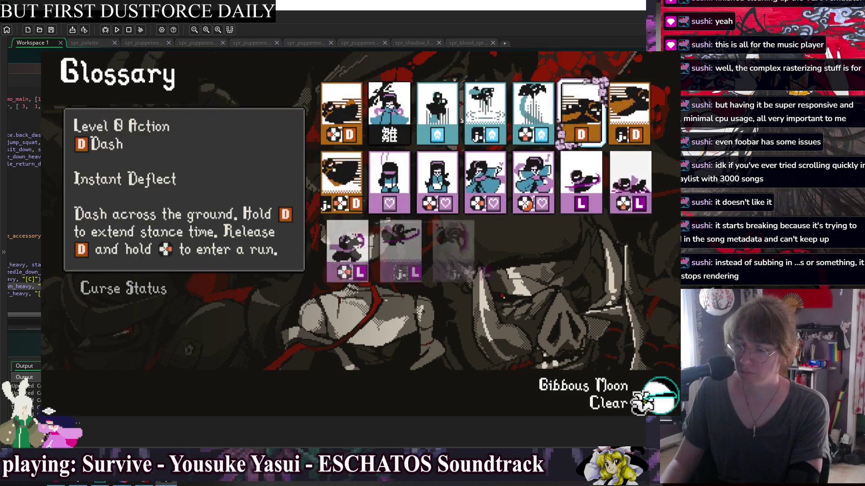
key("Escape")
key("Escape")
key("Escape")
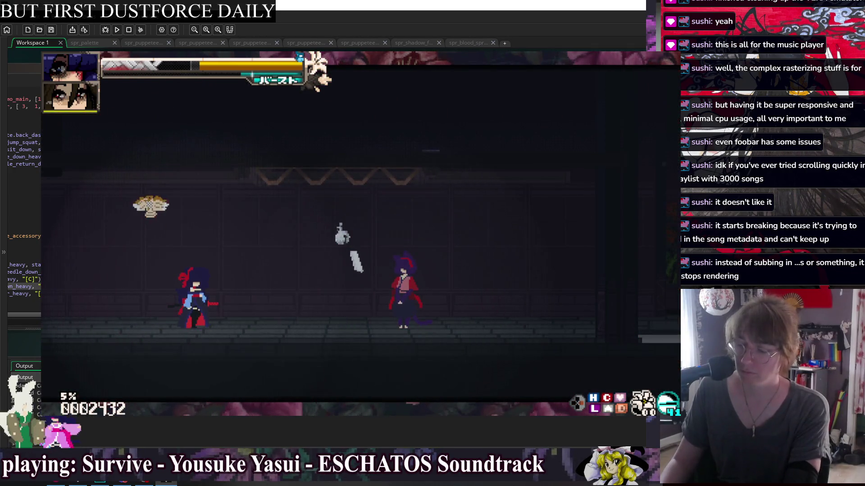
key("Escape")
key("Down")
key("Return")
key("Return")
key("Down")
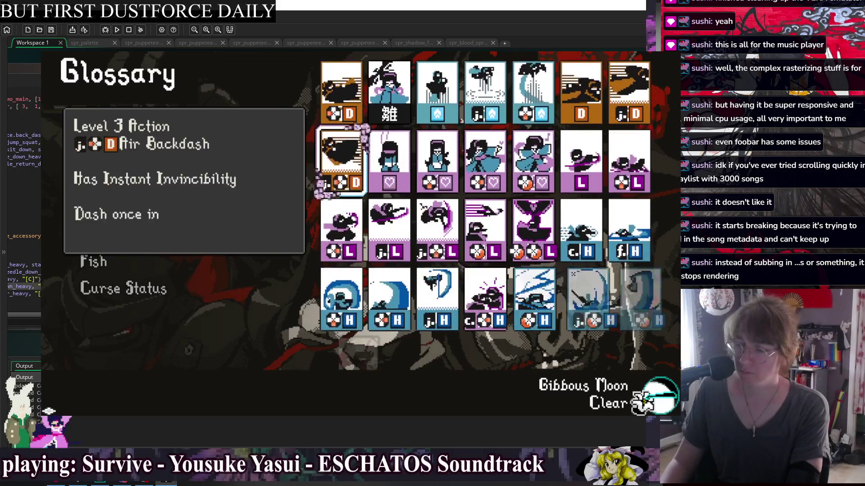
key("Down")
key("Down")
key("Down")
key("Up")
key("Up")
key("Up")
key("Up")
key("alt+F4")
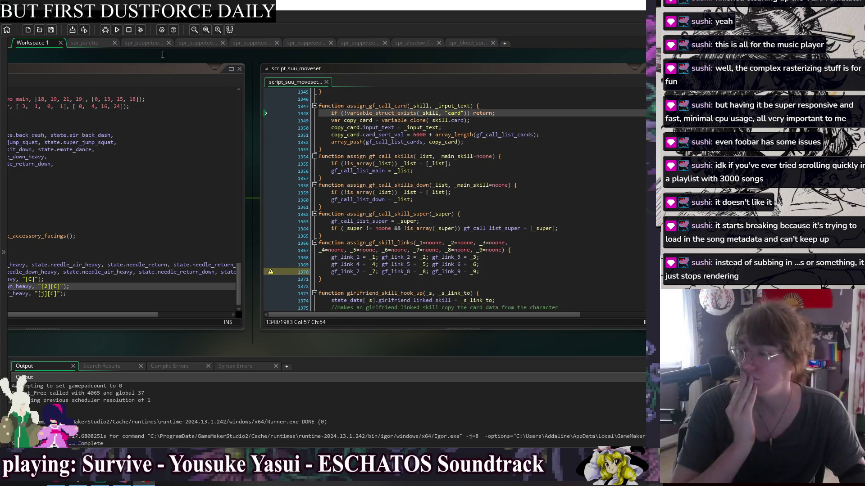
Step: Bring the Create code and the obj_character object editors into view
mouse_move(128, 56)
left_mouse_down()
mouse_move(371, 51)
mouse_move(240, 56)
left_mouse_up()
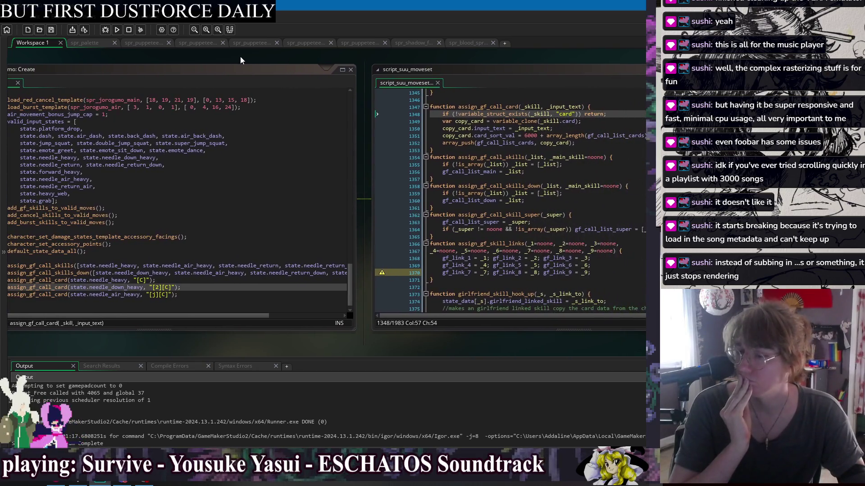
left_click(624, 135)
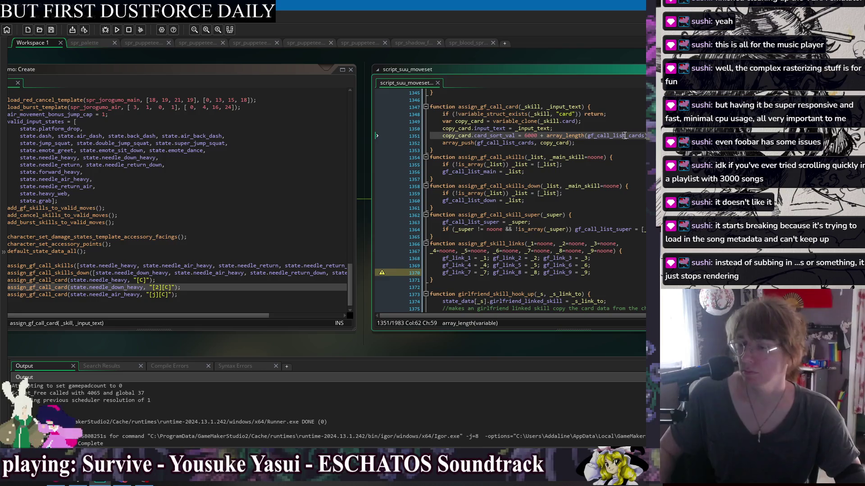
mouse_move(200, 66)
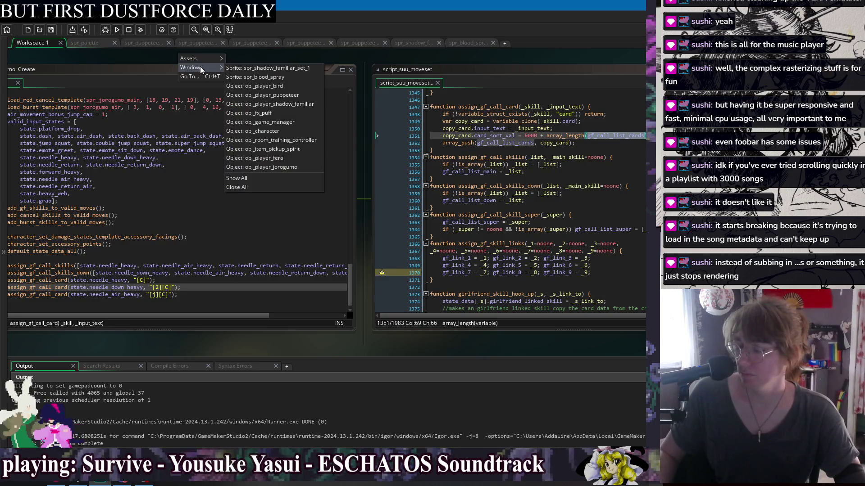
left_click(284, 135)
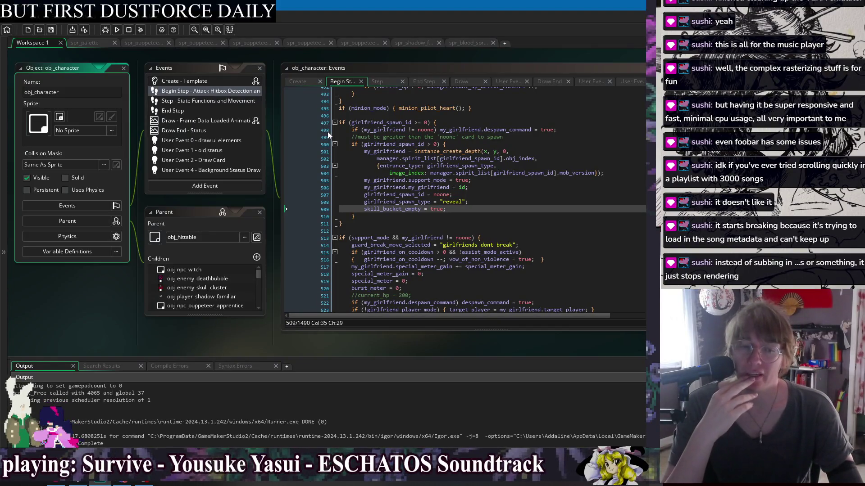
left_click_drag(596, 61, 231, 80)
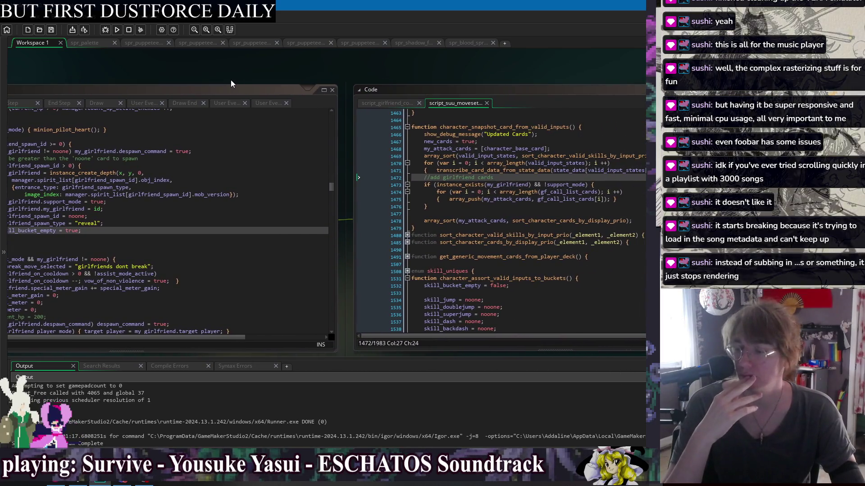
Step: Prefix gf_call_list_cards with my_girlfriend. on lines 1474–1475, then rebuild the game
left_click(421, 184)
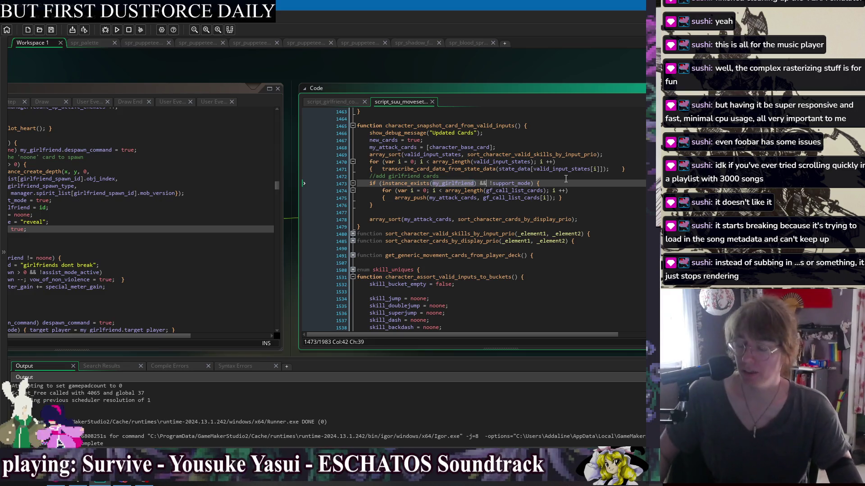
key("Down")
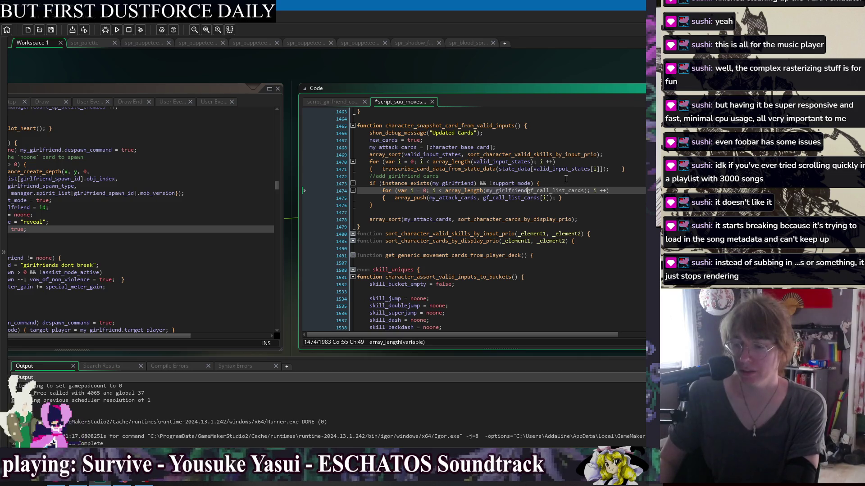
type(".")
key("Down")
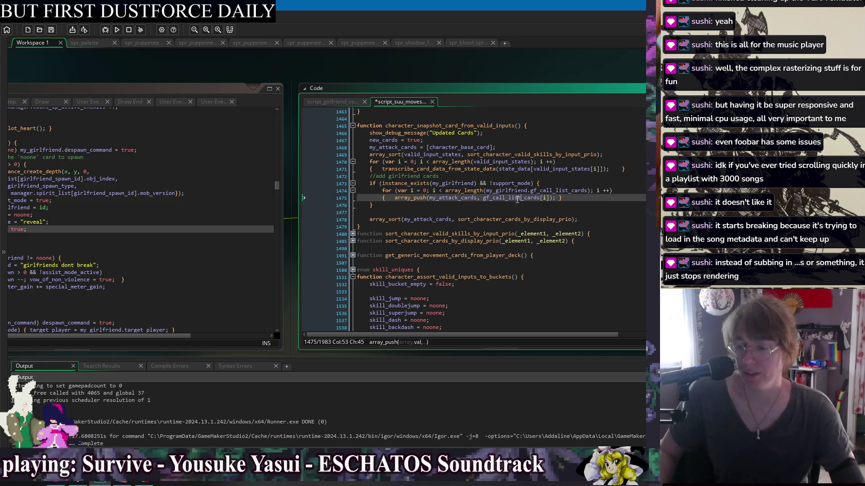
double_click(488, 191)
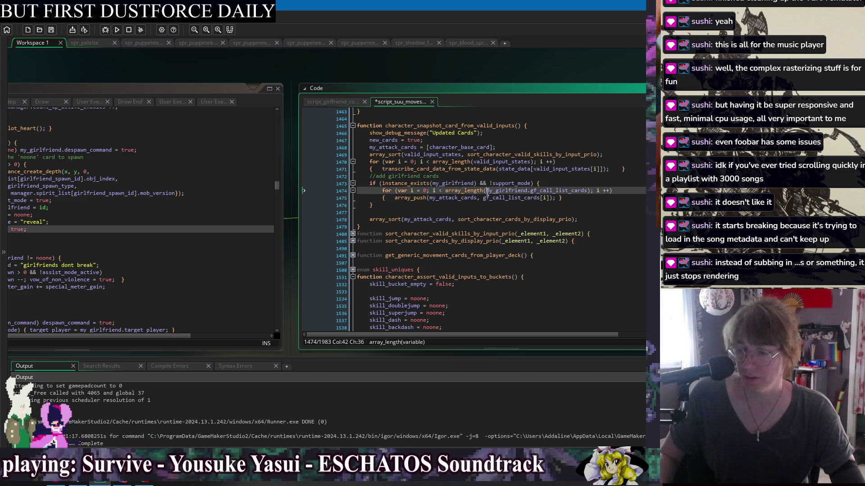
key("ctrl+c")
left_click(484, 198)
key("ctrl+v")
left_click(494, 208)
left_click(116, 30)
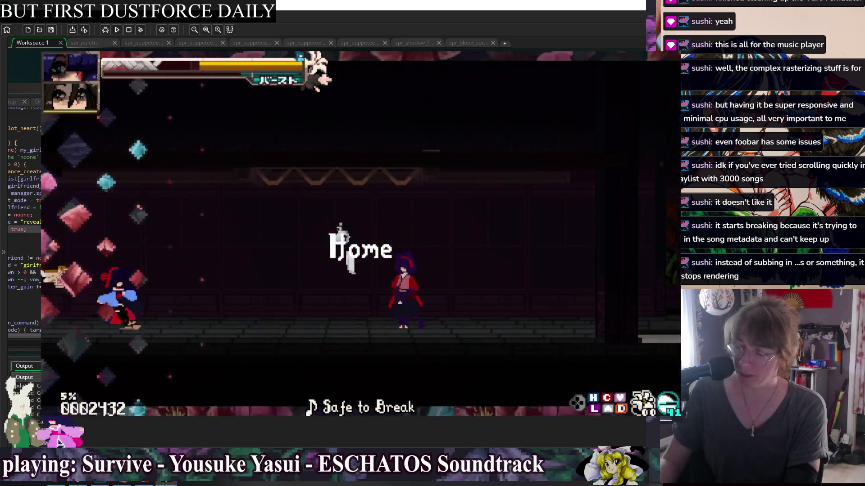
Step: Open the Glossary Skill List and browse the Backdash, Forward Light, Air Heavy and Forward Heavy cards
key("F1")
key("Escape")
key("Escape")
key("Down")
key("Return")
Step: Leave the Glossary, return to the game, and close it with Alt+F4
key("Return")
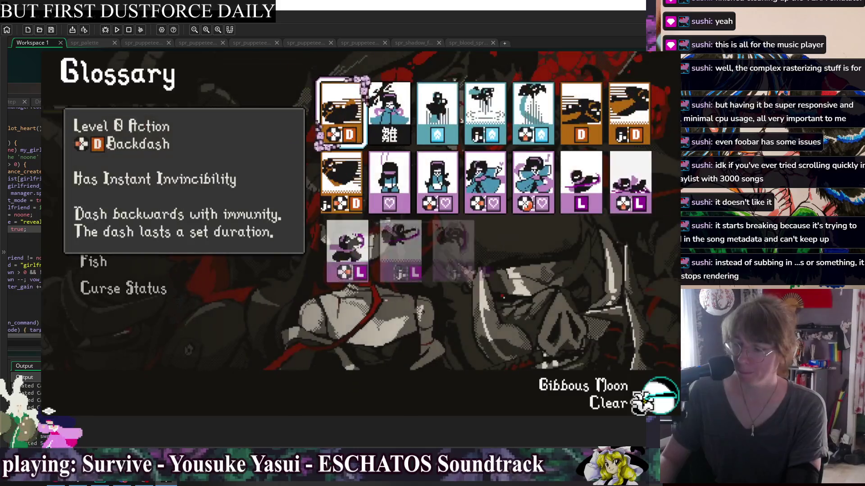
key("Down")
key("Down")
key("Down")
key("Right")
key("Right")
key("Up")
key("Up")
key("Down")
key("Down")
key("Down")
key("Escape")
key("Escape")
key("Up")
key("Return")
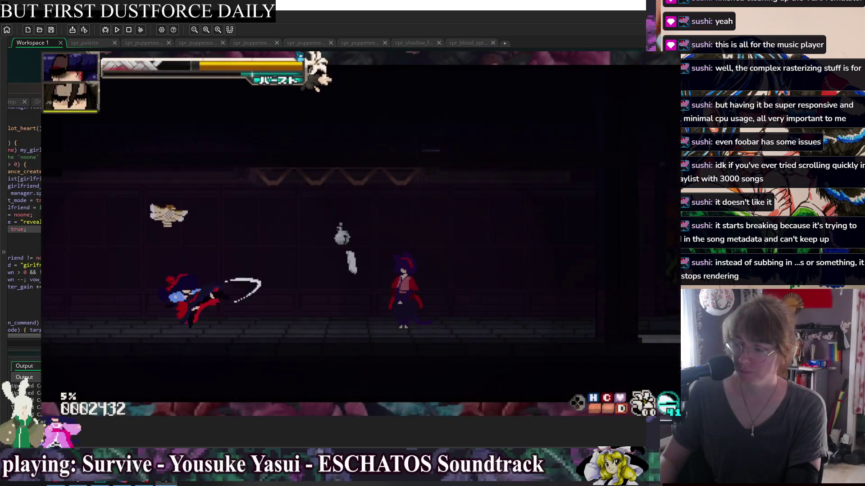
key("alt+F4")
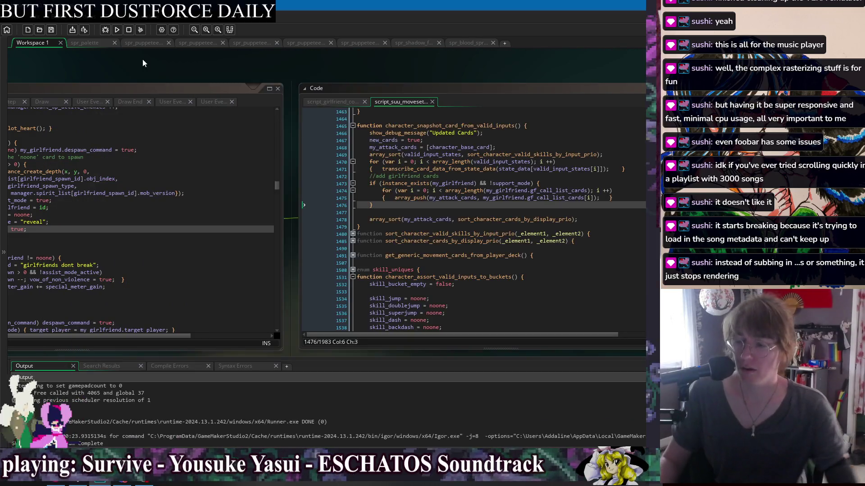
Step: Add show_message(string(my_girlfriend.gf_call_list_cards)); after the card loop and run the game
key("Return")
type("show_message(my_")
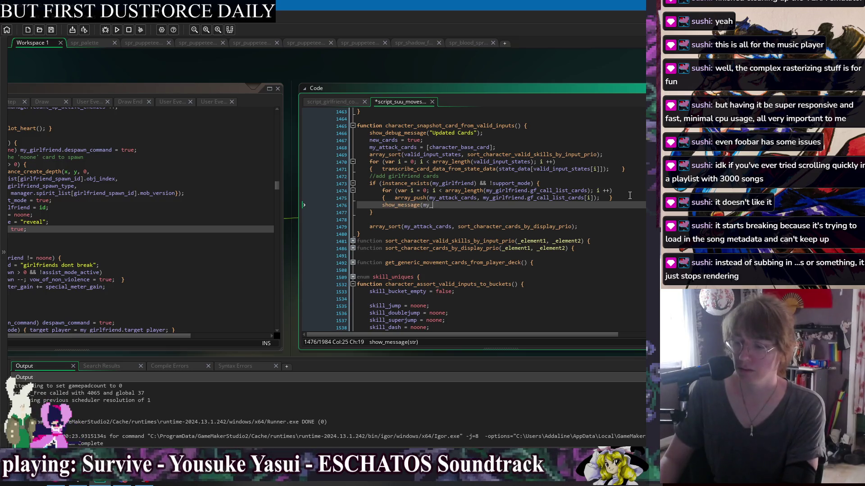
type("girlfriend.gf_call_list_cards));")
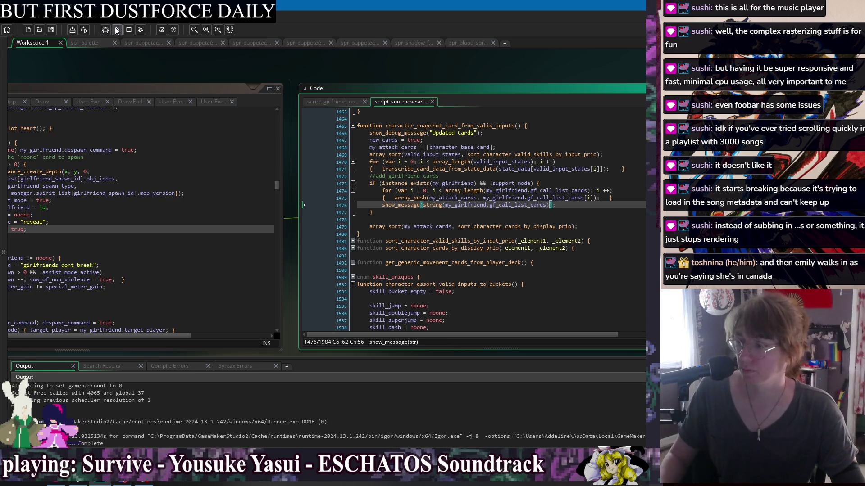
left_click(117, 30)
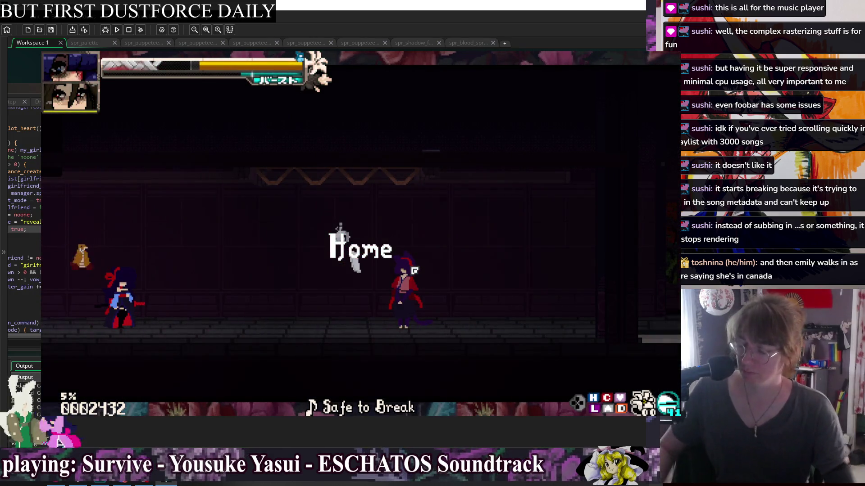
Step: Close the game and switch to the obj_player_feral events code from the Windows list
key("Escape")
right_click(240, 73)
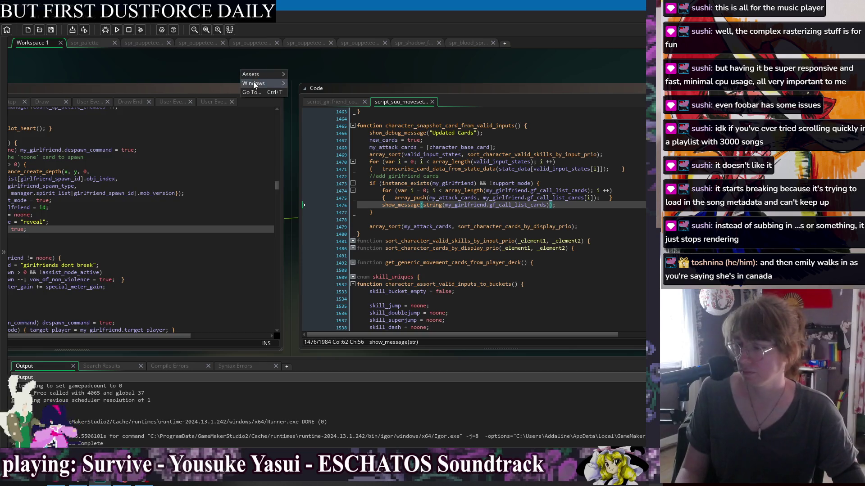
mouse_move(261, 84)
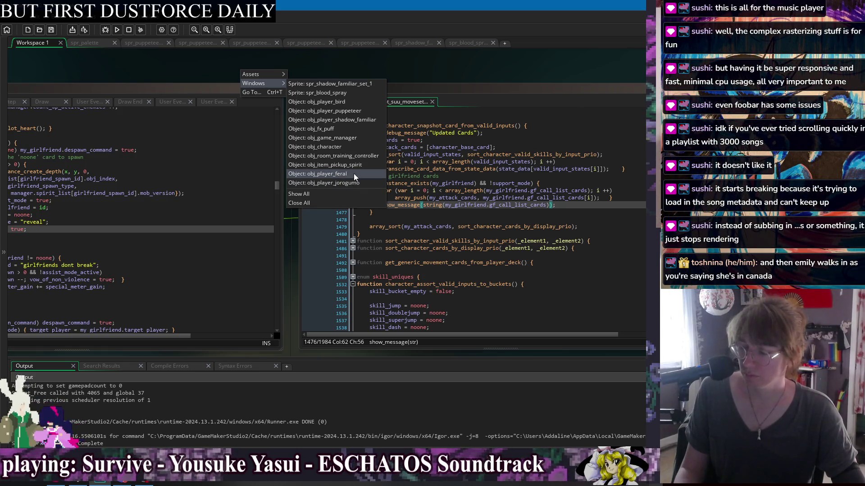
left_click(353, 174)
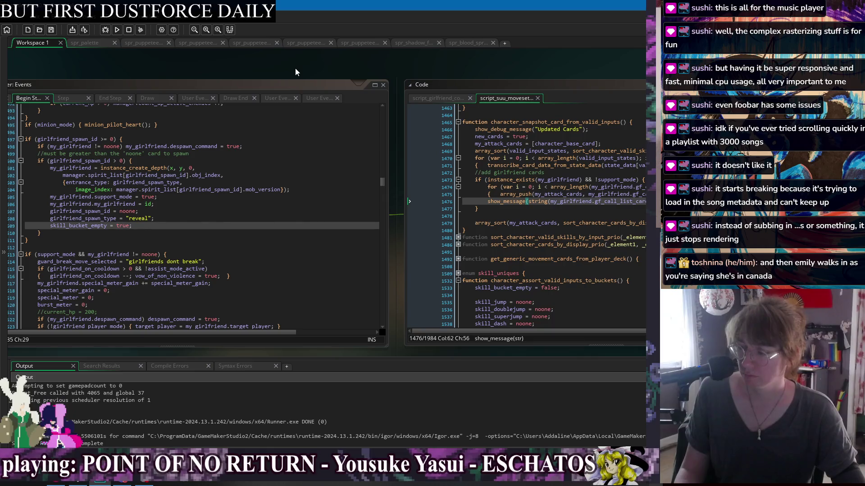
Step: Find each use of skill_bucket_empty in the events code, then pan back toward the moveset script
double_click(79, 226)
key("ctrl+f")
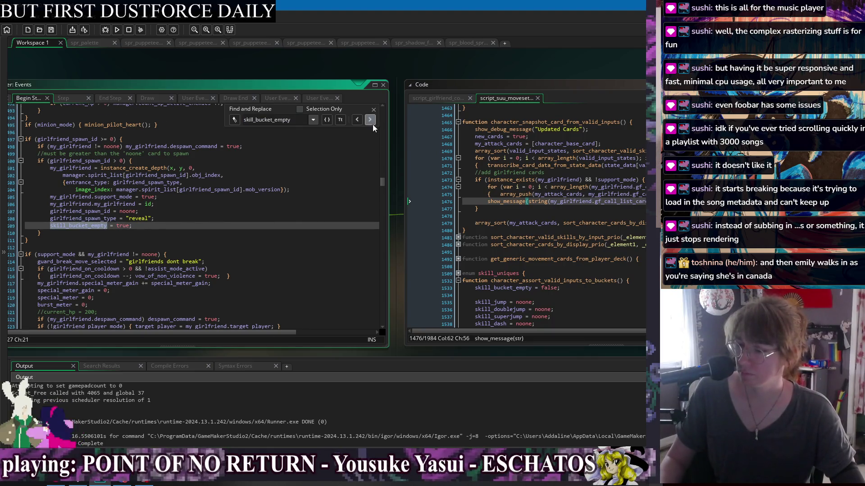
left_click(370, 120)
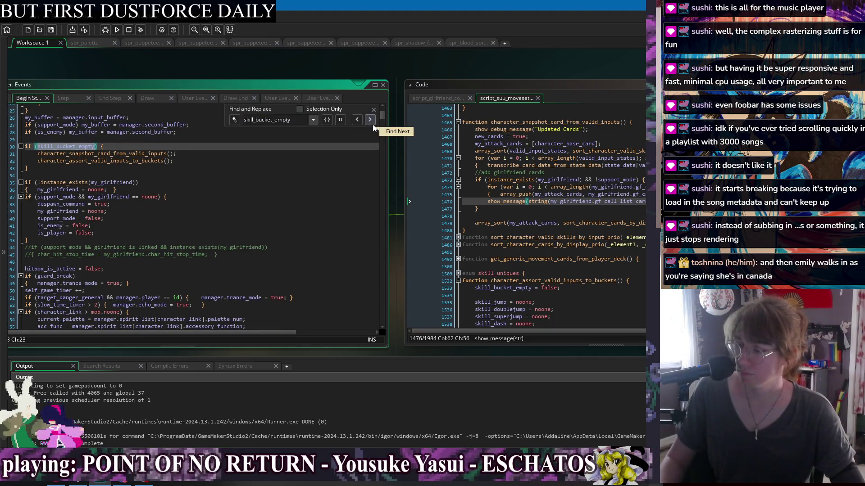
left_click(369, 120)
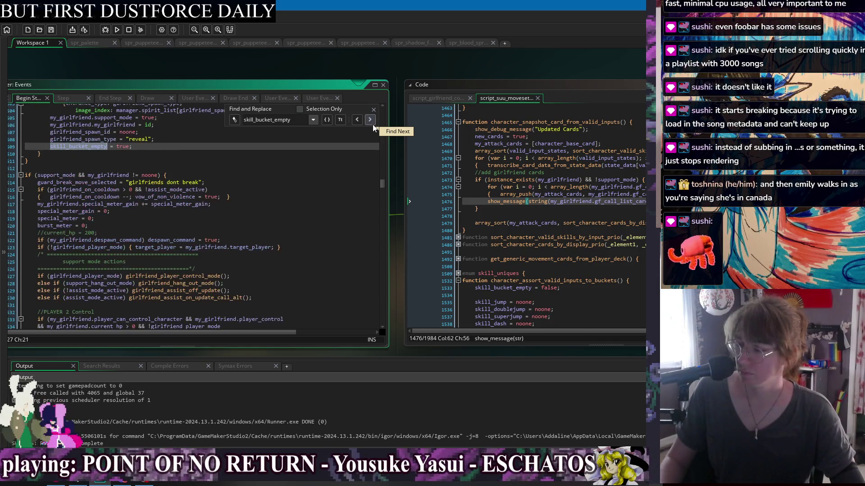
scroll(212, 201, "up", 3)
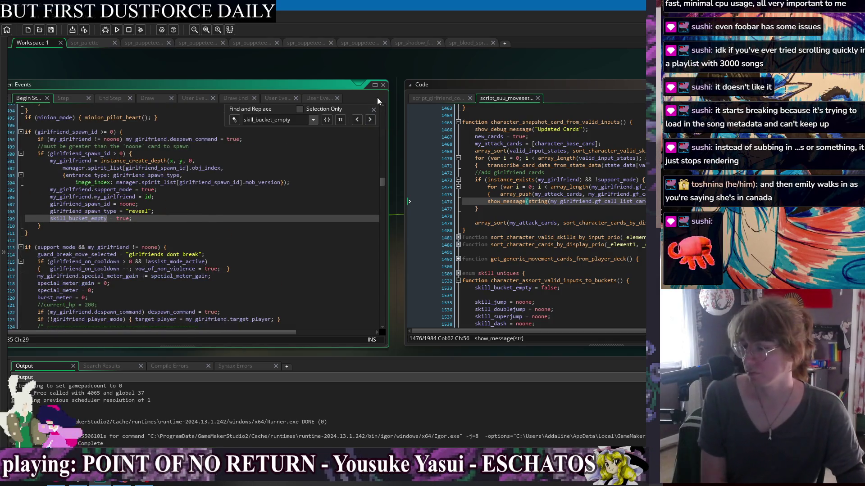
key("Escape")
key("End")
left_click(355, 70)
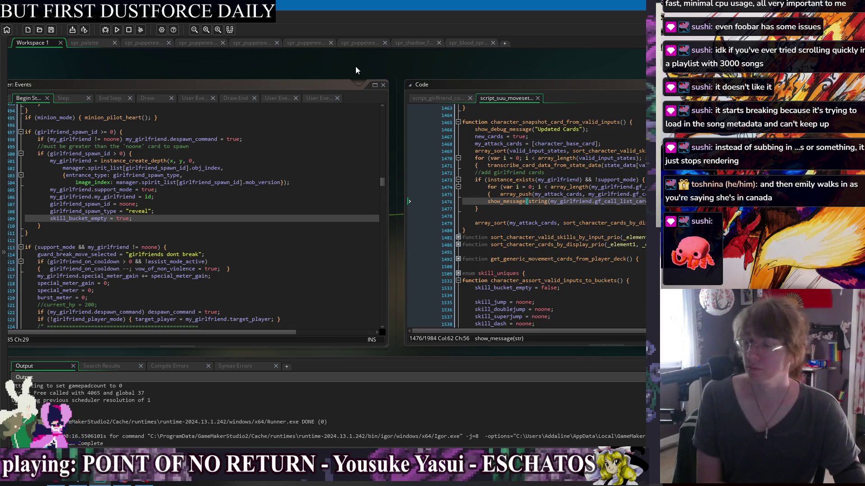
left_click_drag(502, 73, 322, 66)
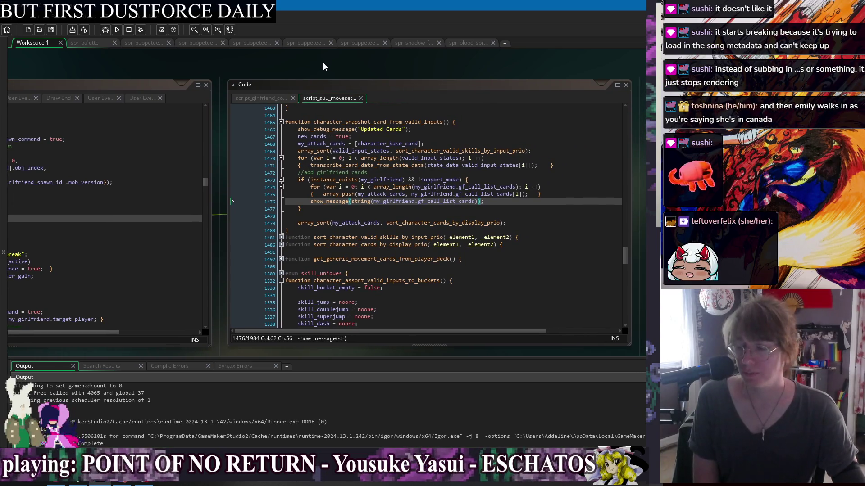
right_click(323, 63)
Step: Recentre the code at the end of the line 1476 debug message and reopen the Windows list
mouse_move(353, 76)
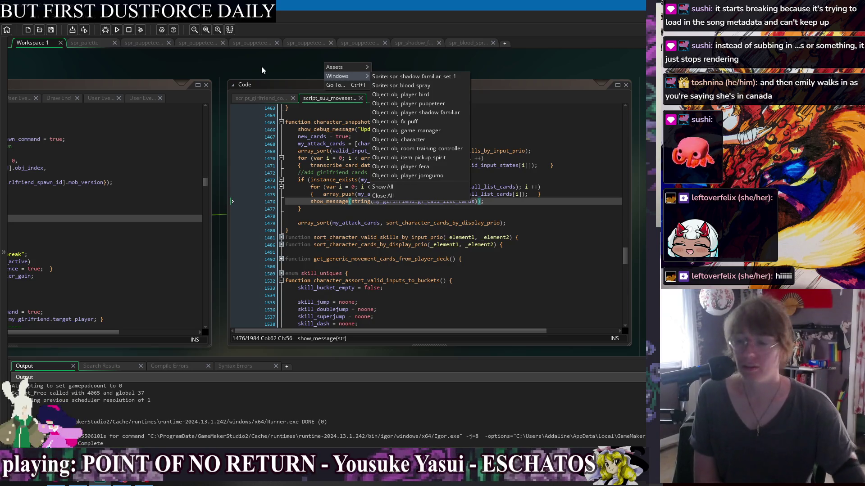
left_click(229, 57)
left_click_drag(179, 62, 251, 60)
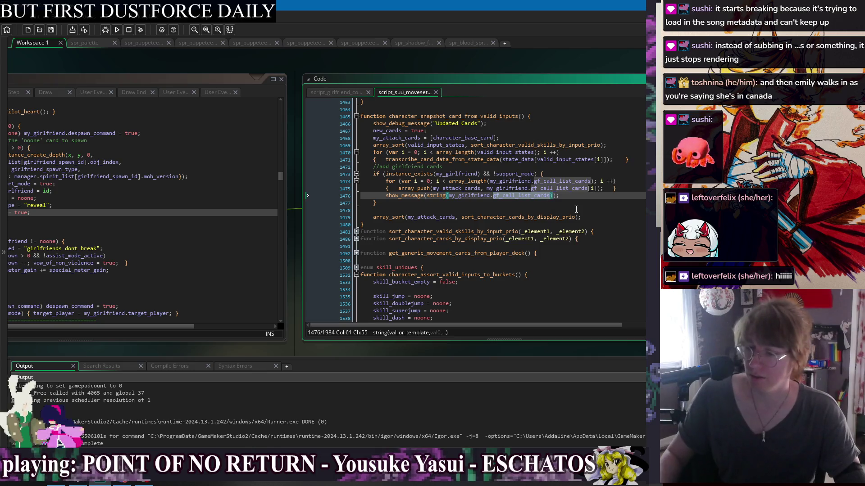
key("End")
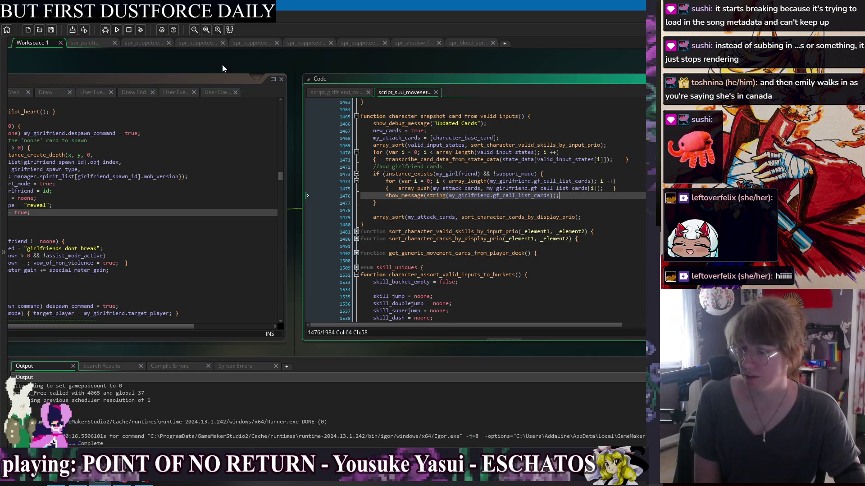
right_click(213, 71)
Step: Open the obj_player_jorogumo Create code and inspect the assign_gf_call_card function
mouse_move(230, 82)
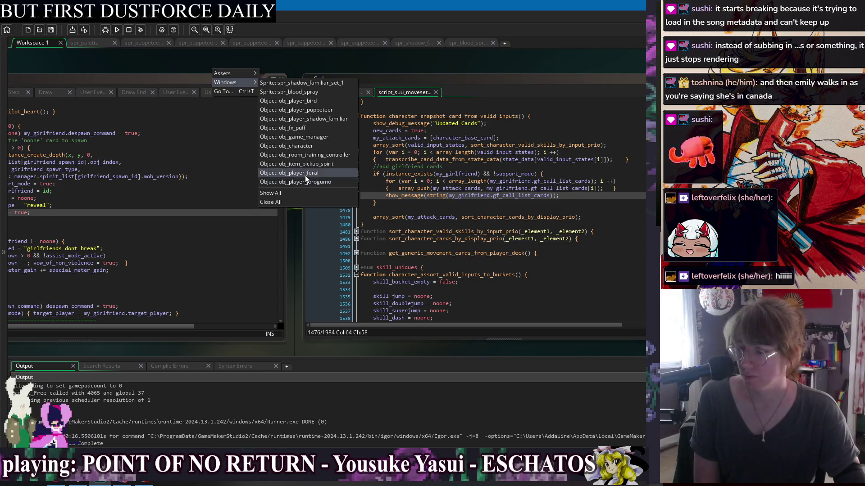
left_click(297, 182)
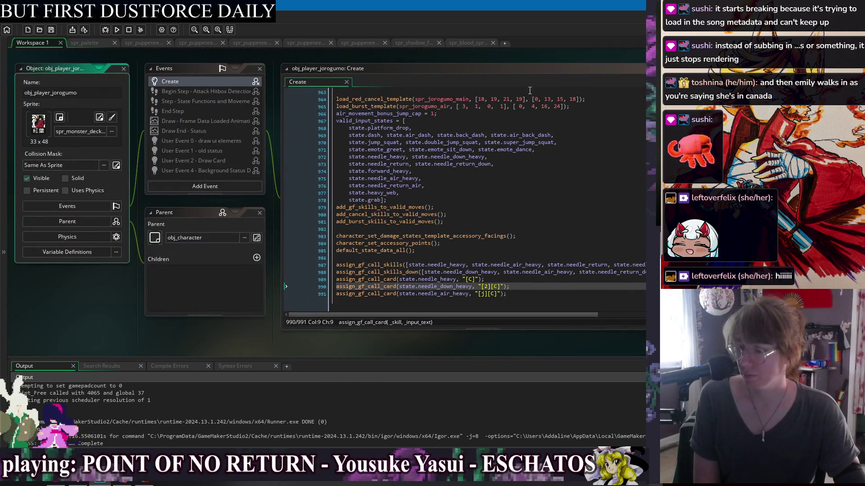
mouse_move(572, 58)
left_mouse_down()
mouse_move(136, 77)
mouse_move(145, 71)
left_mouse_up()
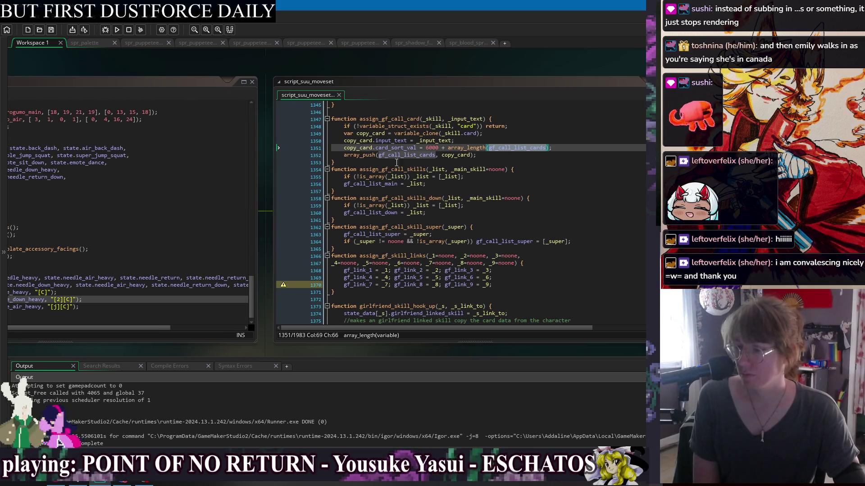
left_click(380, 128)
key("End")
key("Down")
key("Down")
key("Down")
left_click_drag(110, 81, 258, 85)
Step: Append show_message(gf_call_list_cards); after line 991, save, and run the game
left_click(255, 305)
key("Return")
key("Return")
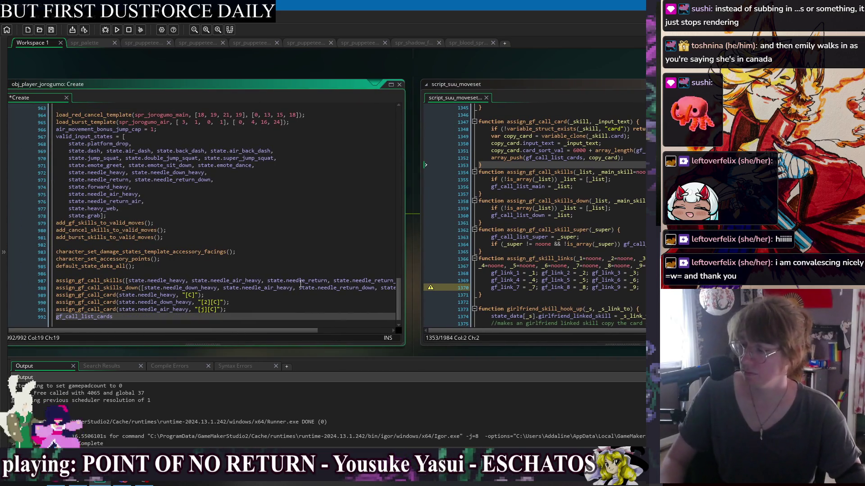
type("show_message(gf_ca")
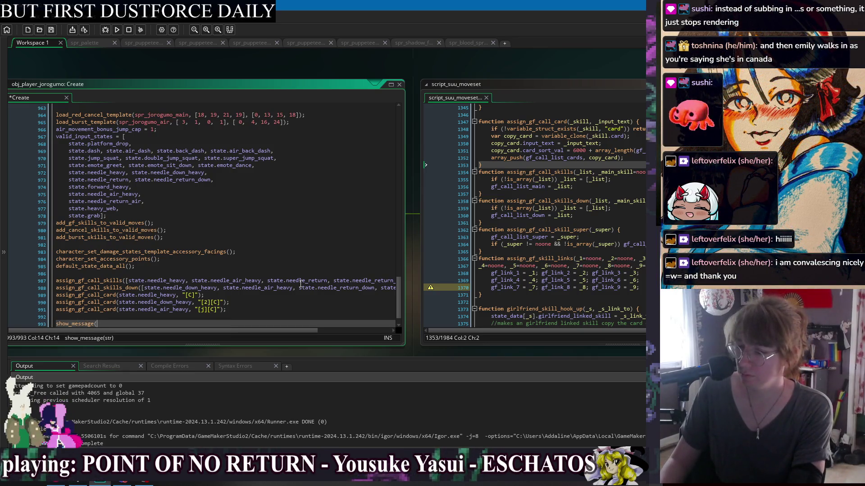
type("ll_l")
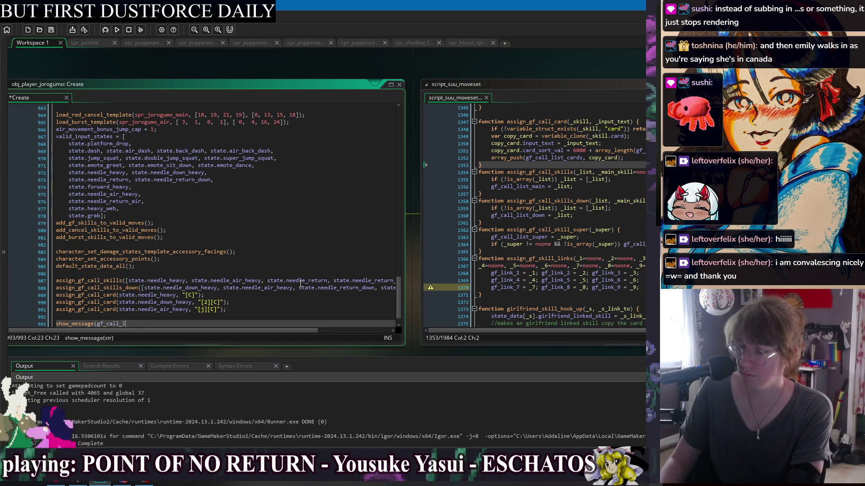
type("ist_cards);")
key("ctrl+s")
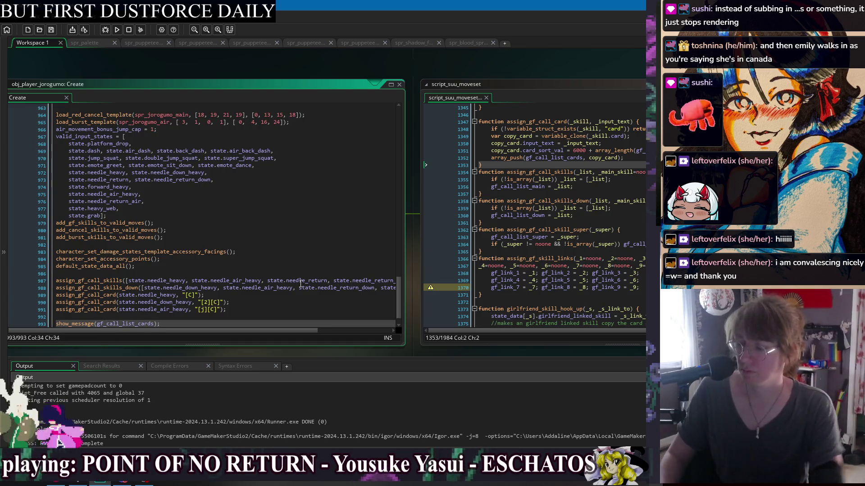
left_click(117, 29)
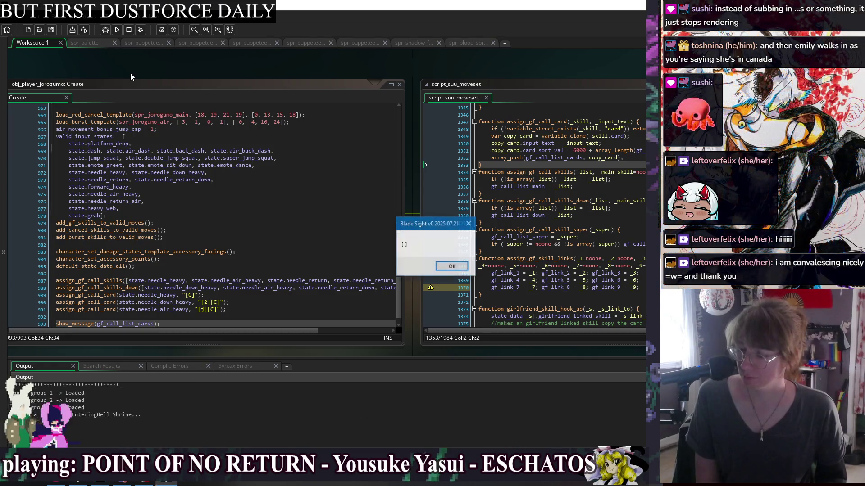
Step: Dismiss the empty message, close the game, and examine gf_call_list_cards and copy_card in assign_gf_call_card
key("Return")
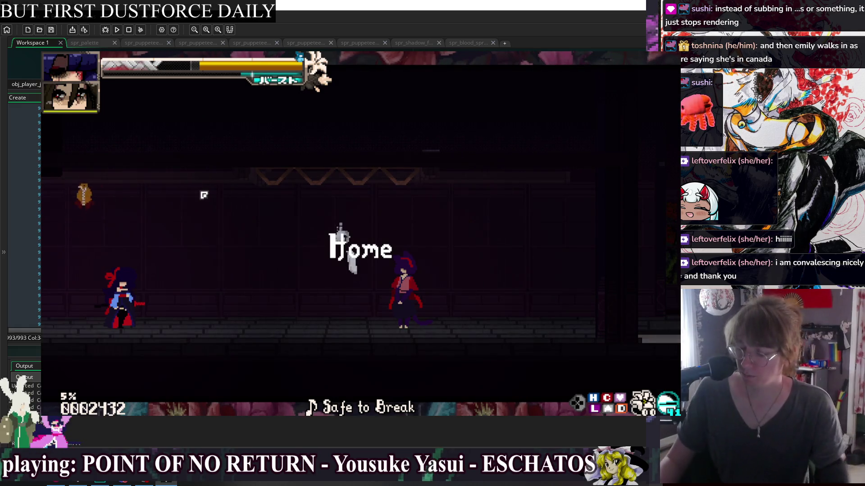
key("Escape")
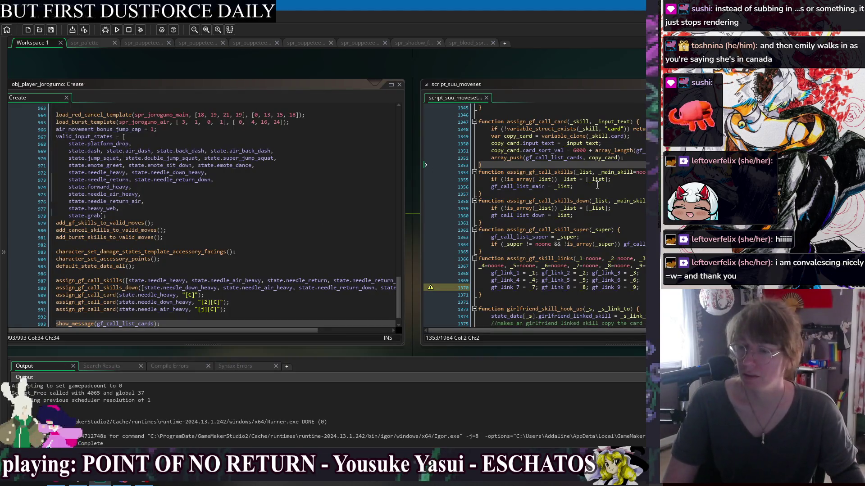
left_click(521, 158)
left_click(535, 158)
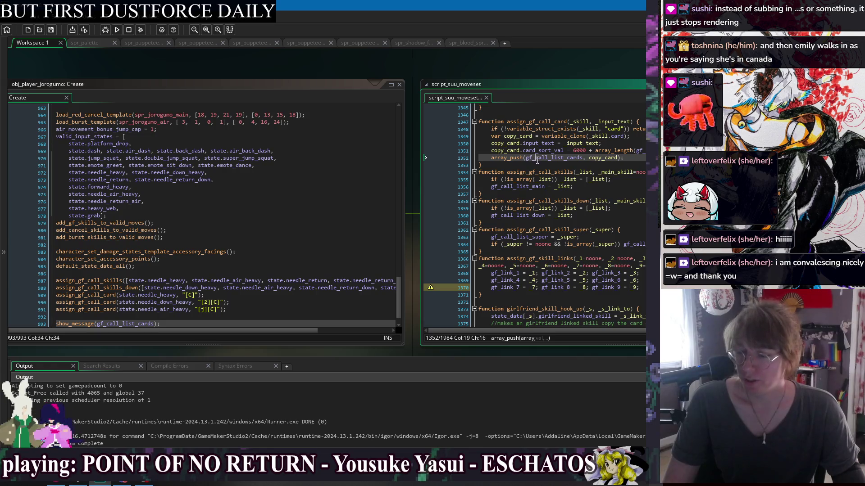
double_click(557, 158)
left_click_drag(536, 75, 373, 77)
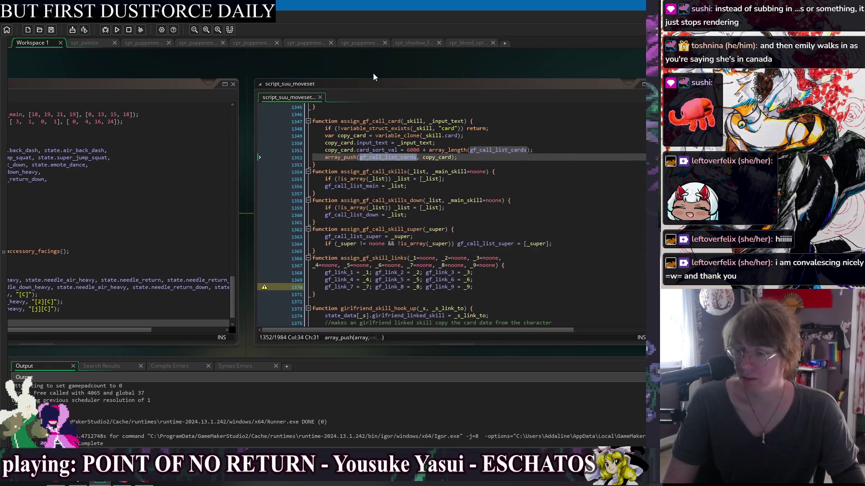
double_click(436, 158)
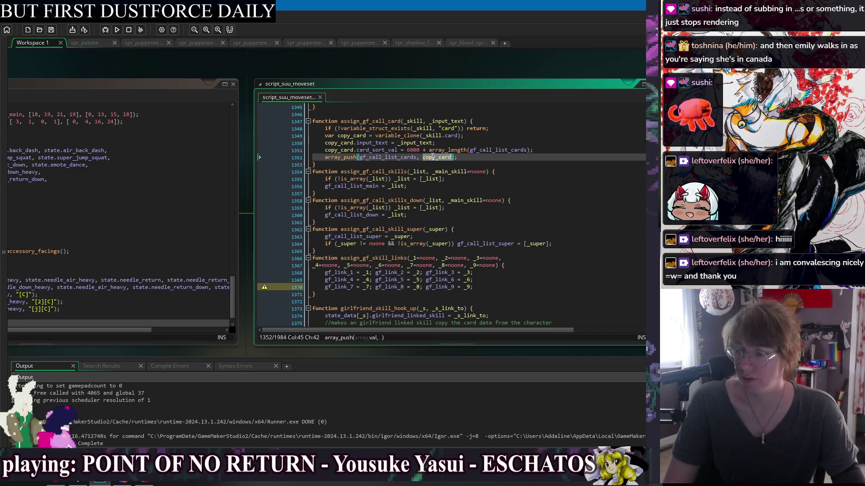
left_click(363, 135)
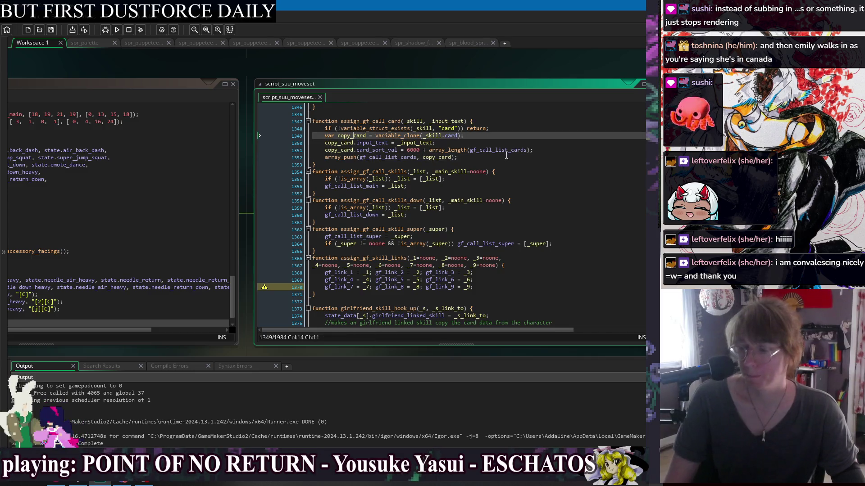
Step: Insert show_message(copy_card); before the array_push, save, and rebuild the game
left_click(560, 151)
key("Return")
type("show_messa")
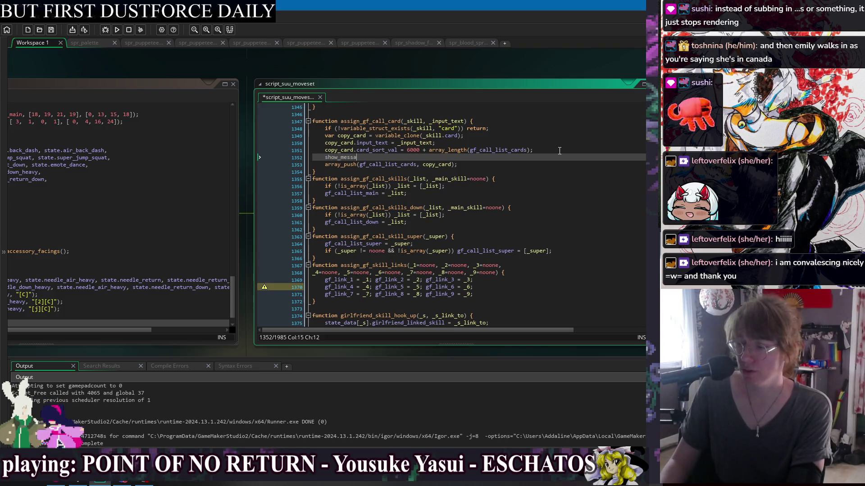
type("ge(copy_c")
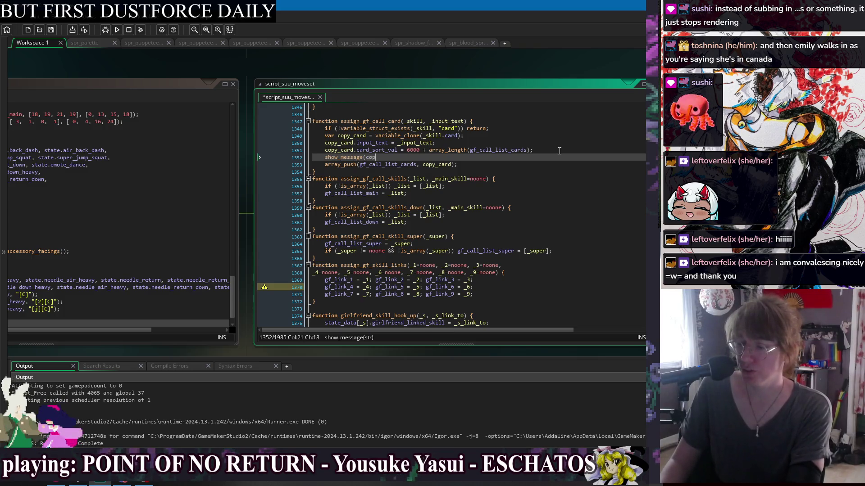
type("ard);")
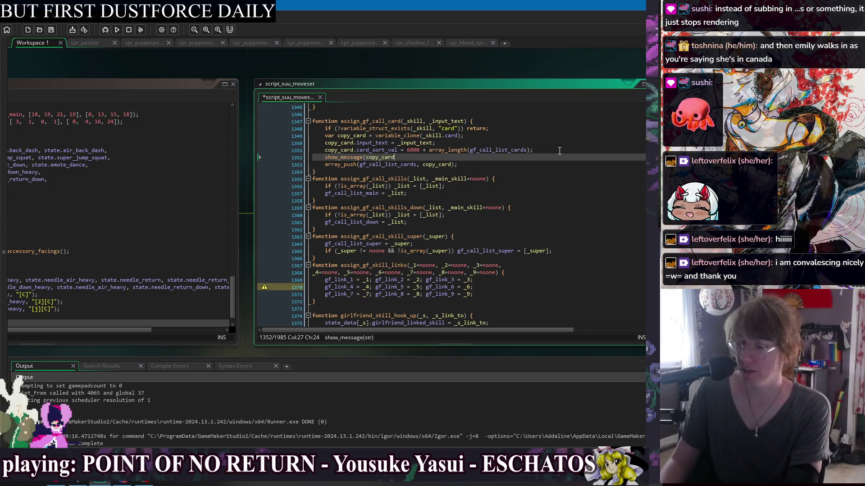
key("ctrl+s")
left_click(118, 30)
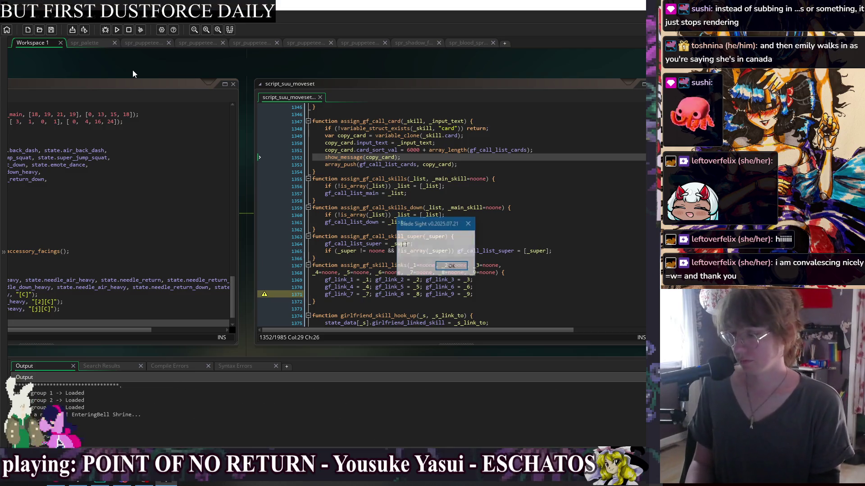
Step: Dismiss the in-game card message and exit the test run
key("Return")
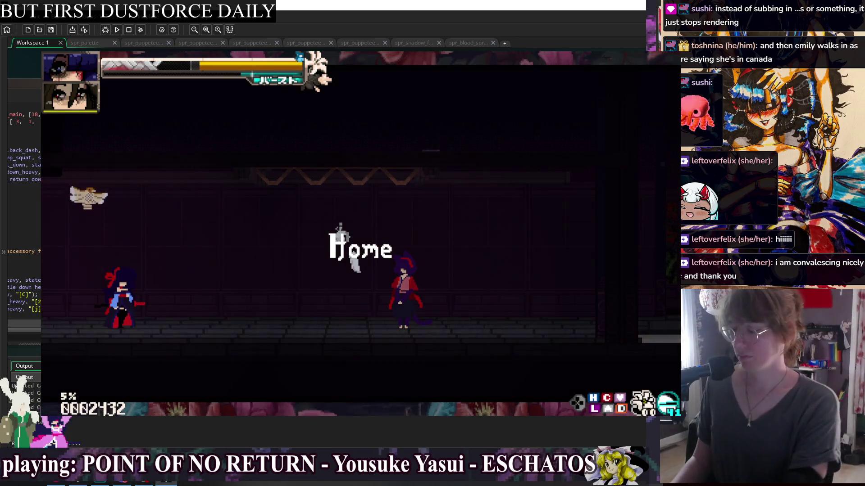
key("Escape")
scroll(288, 75, "left", 1)
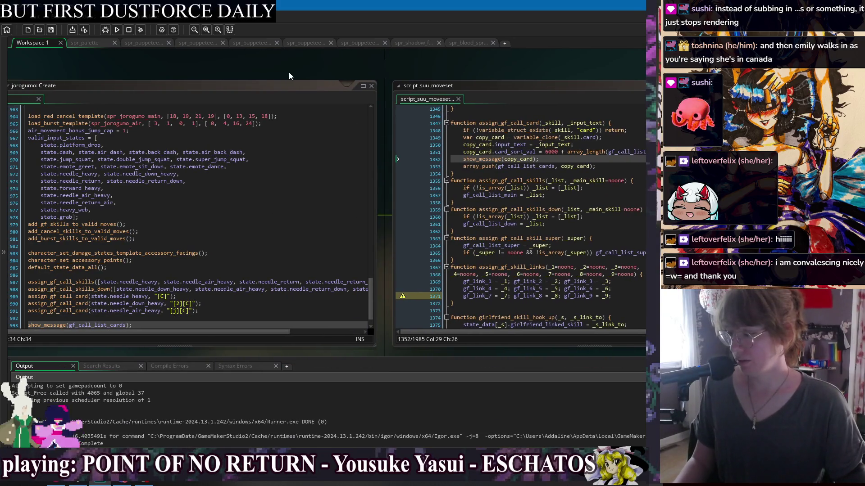
Step: Return to assign_gf_call_card in script_suu_moveset, with the caret on its debug message line
middle_click(58, 311)
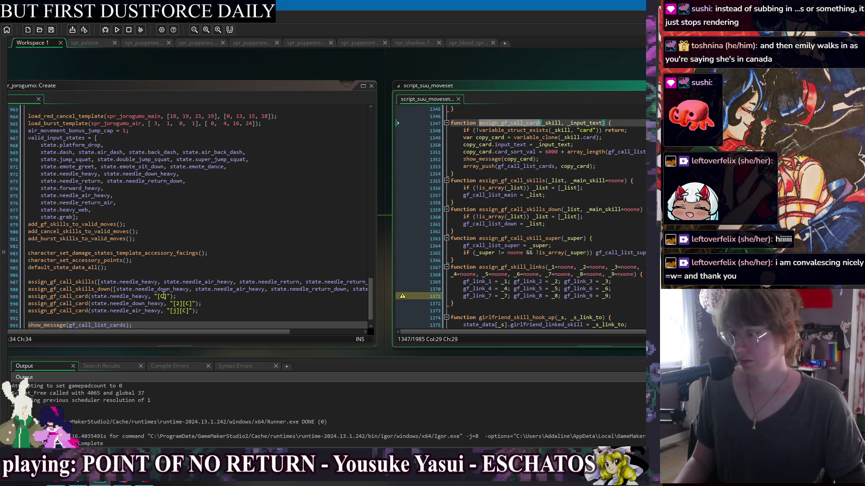
left_click(224, 310)
type("assign_gf_call_card")
key("ctrl+z")
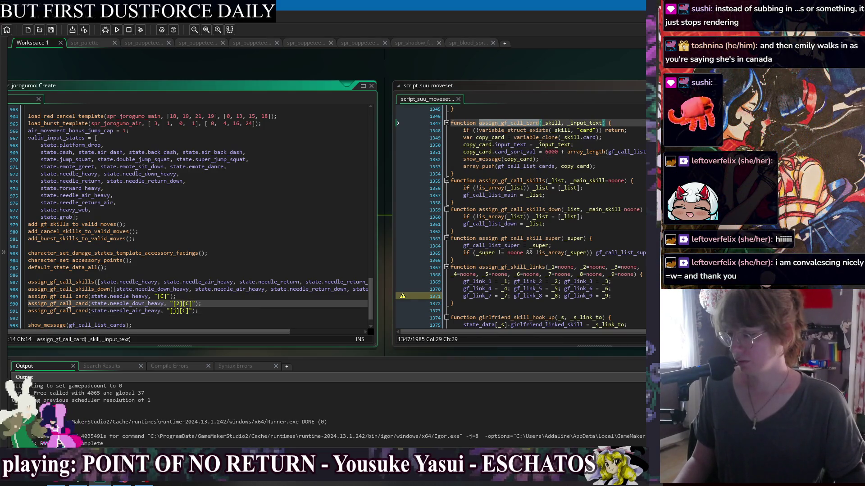
left_click(273, 302)
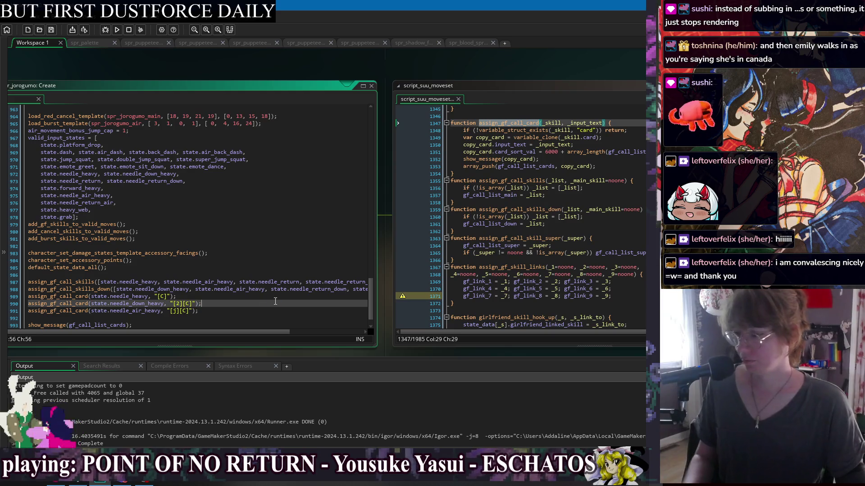
left_click(516, 75)
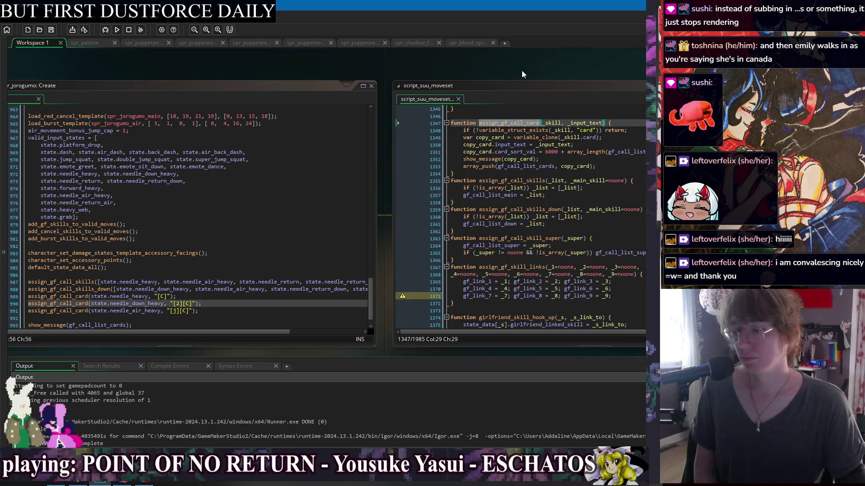
mouse_move(521, 70)
left_mouse_down()
mouse_move(394, 69)
mouse_move(404, 67)
left_mouse_up()
left_click(496, 132)
key("Down")
key("Down")
key("Down")
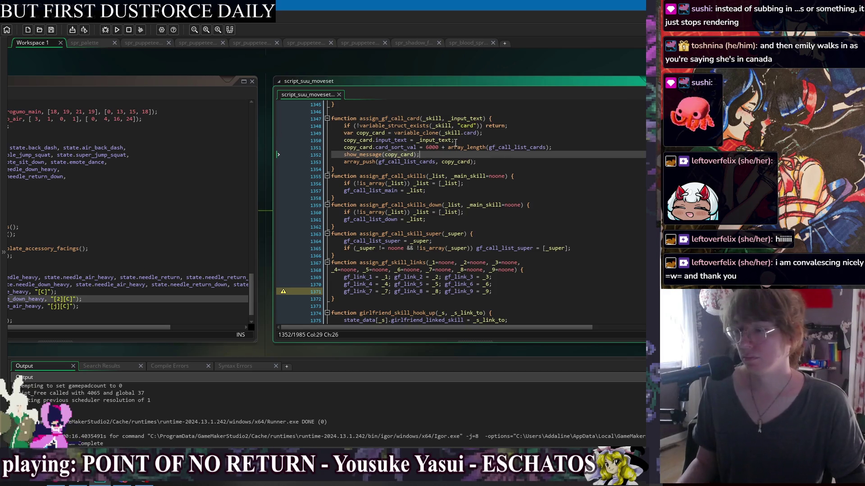
Step: Try moving the debug message above the card check, undo it, and save the script
left_click(355, 126)
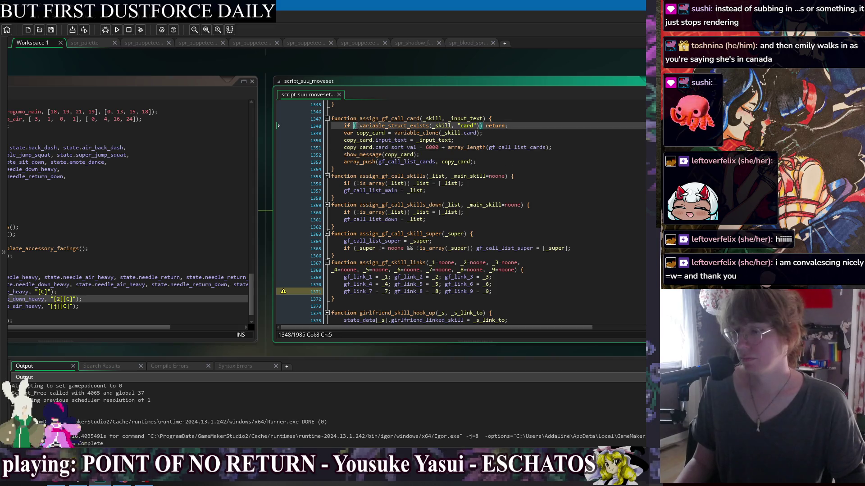
left_click(513, 129)
key("Return")
key("Down")
key("Down")
key("Down")
key("End")
left_click(512, 127)
type("show_message(copy_card);")
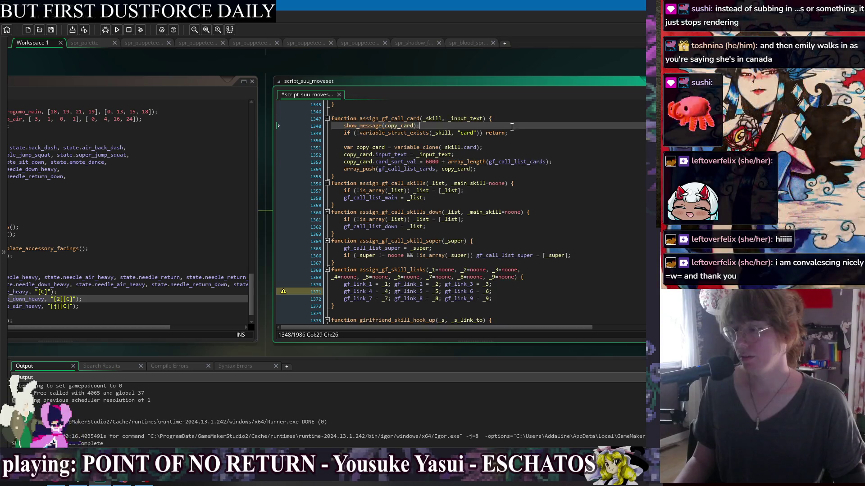
key("ctrl+z")
key("ctrl+s")
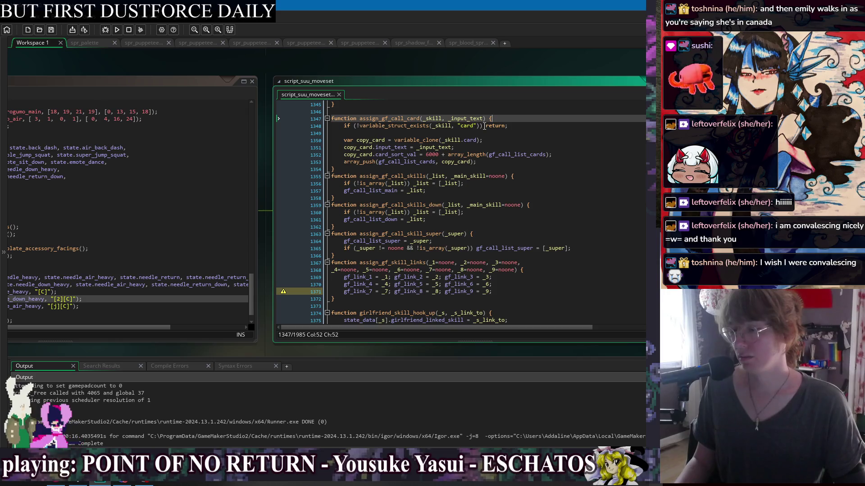
Step: Wrap the early return in braces with a "NO DATA!" show_message, then save
left_click(485, 126)
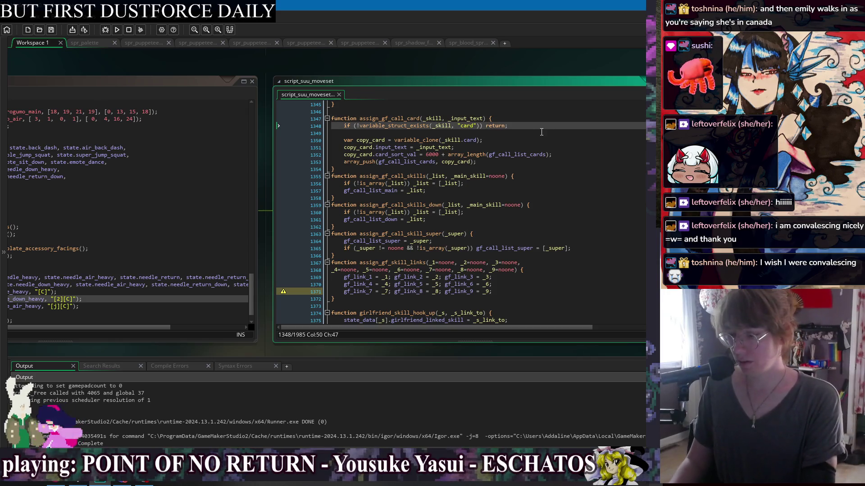
type("{")
key("Return")
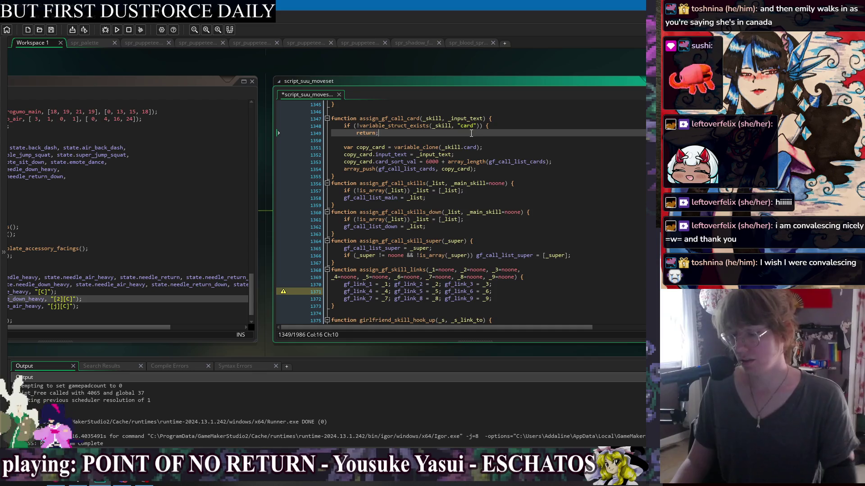
key("Return")
type("}")
key("Up")
key("Home")
key("Return")
key("Up")
type("s")
type("mess")
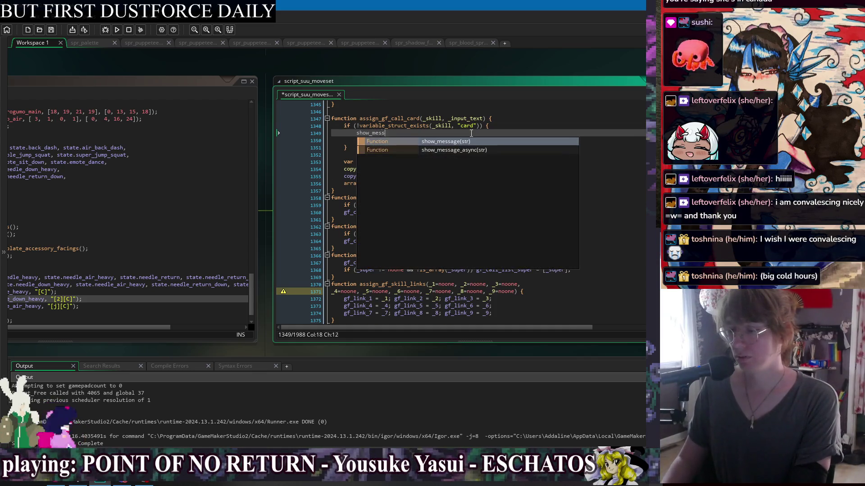
type("age(\"NO D")
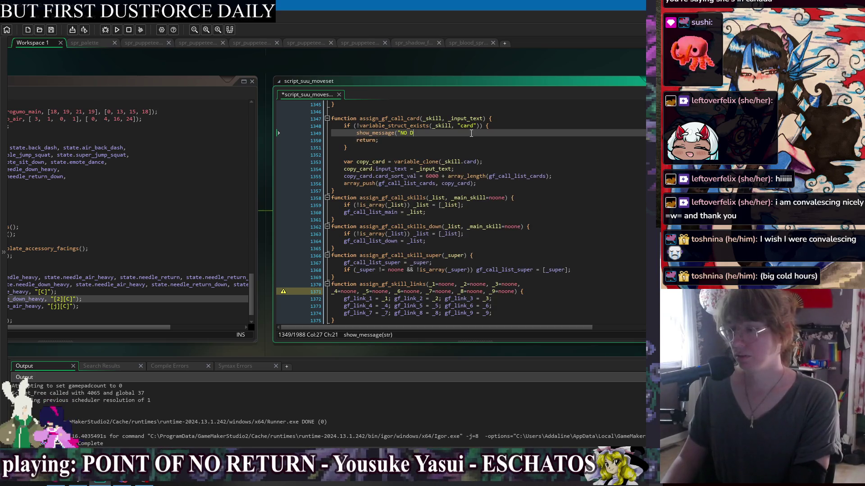
type("ATA!\");")
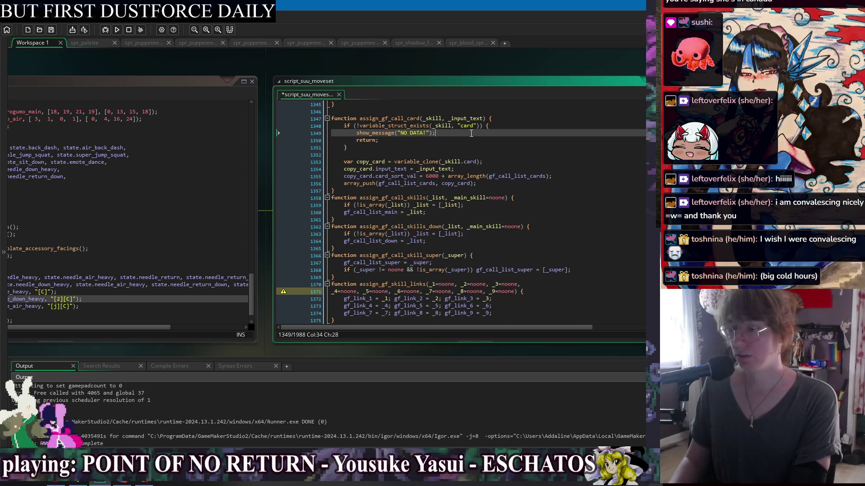
key("ctrl+s")
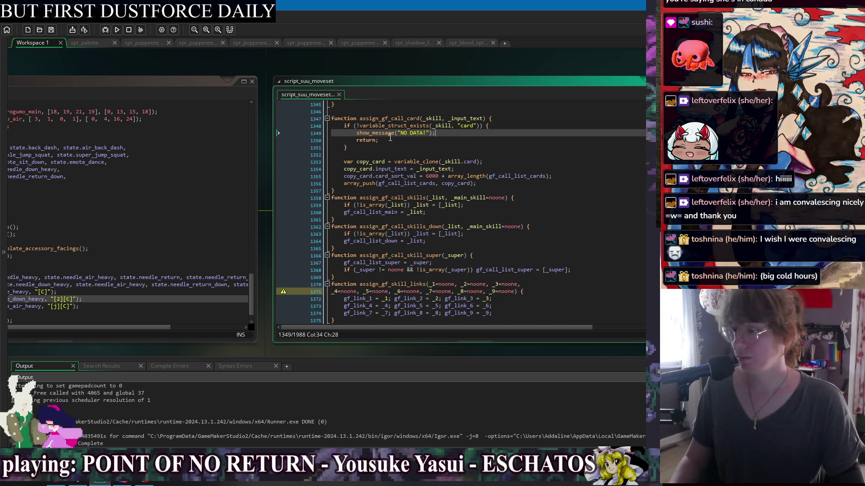
Step: Use state_data[_skill] instead of _skill in the card check and the clone call
left_click(433, 127)
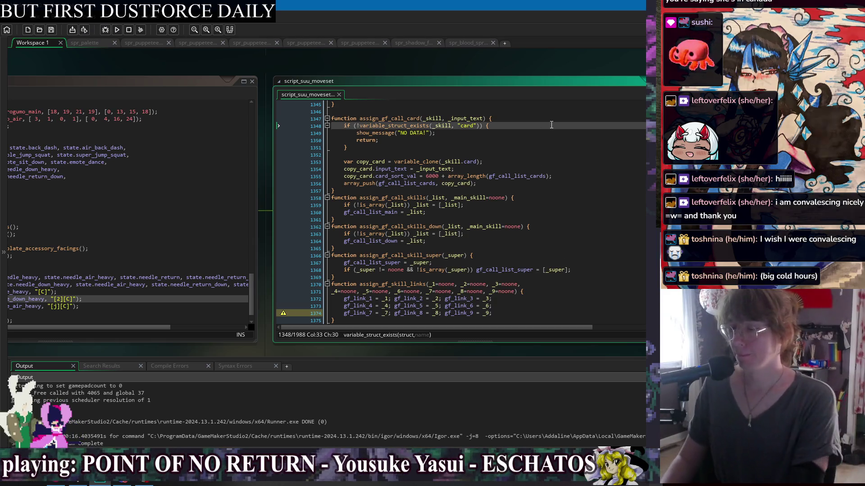
type("state_data[")
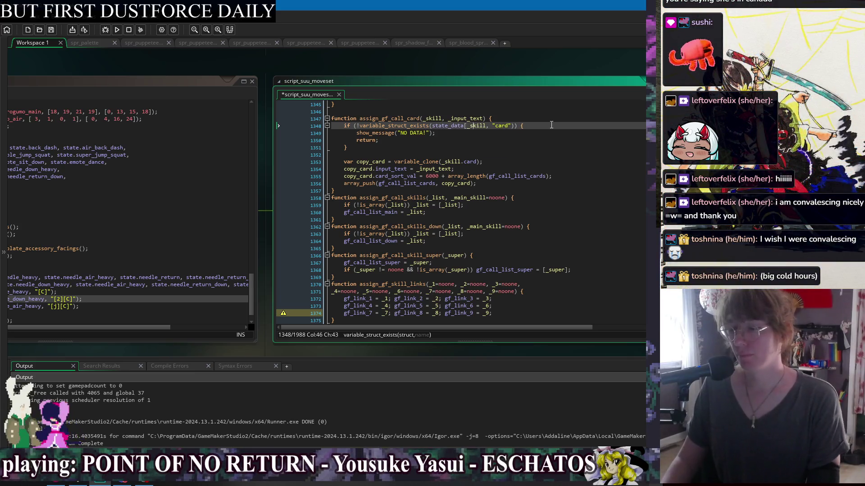
key("Right")
key("Right")
key("Right")
type("]")
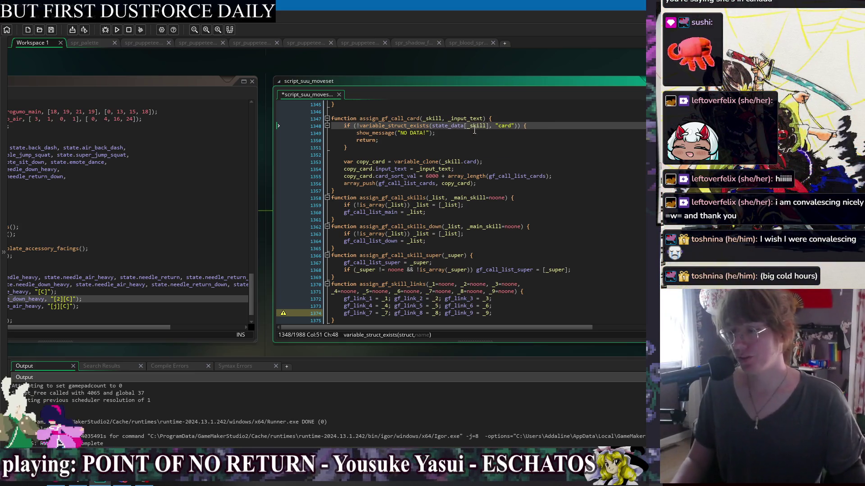
left_click_drag(432, 126, 489, 128)
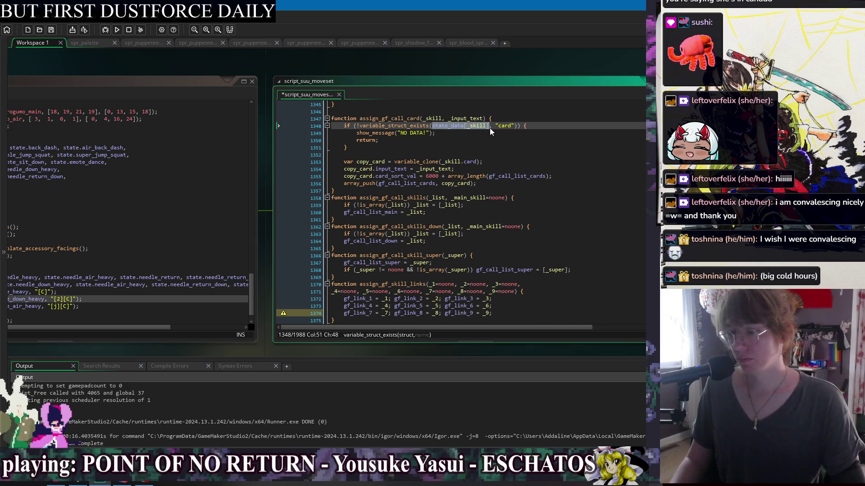
key("ctrl+c")
double_click(450, 162)
key("ctrl+v")
Step: Drop the NO DATA! message, reduce the check to a one-line early return, remove the blank line, and rerun
left_click(483, 146)
left_click_drag(554, 135, 573, 128)
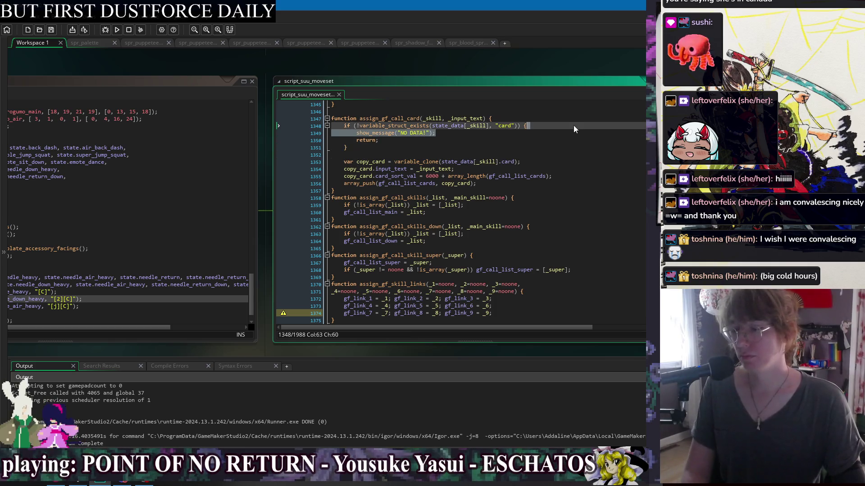
key("BackSpace")
key("Delete")
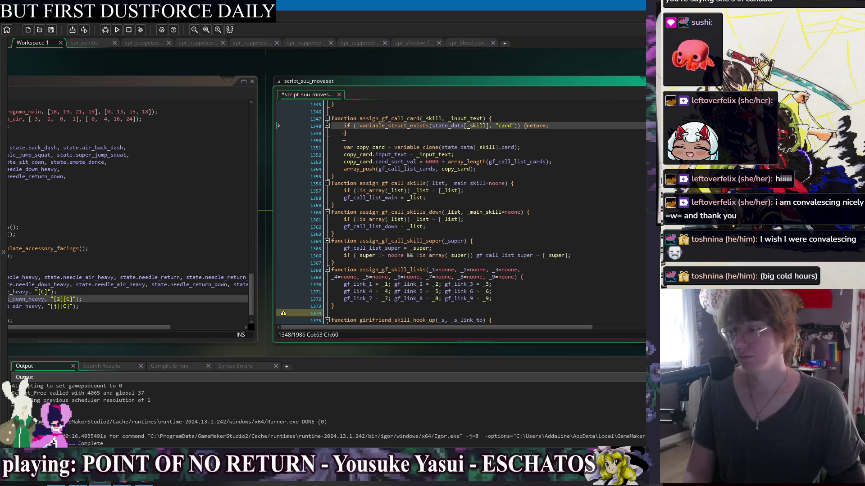
key("End")
key("Delete")
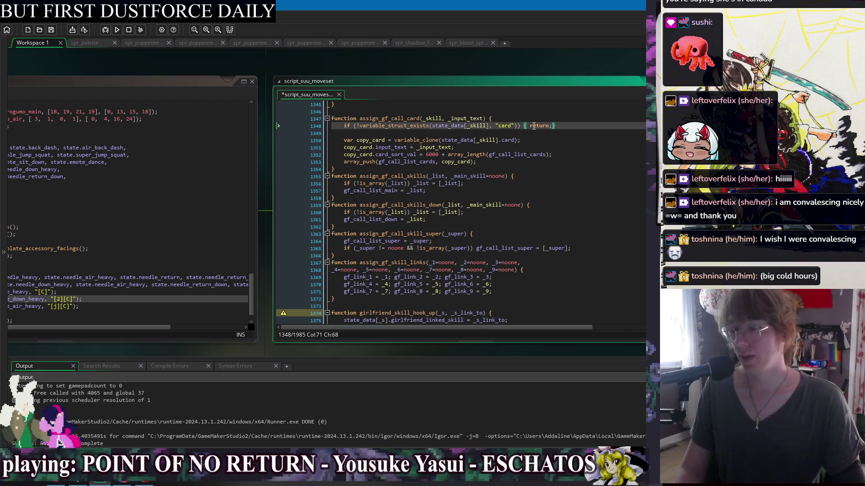
key("BackSpace")
key("End")
key("BackSpace")
key("BackSpace")
left_click(574, 134)
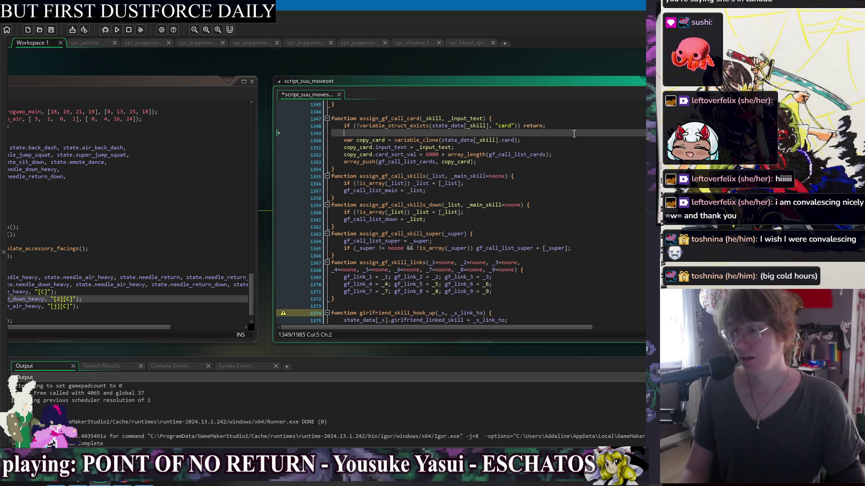
key("Delete")
key("End")
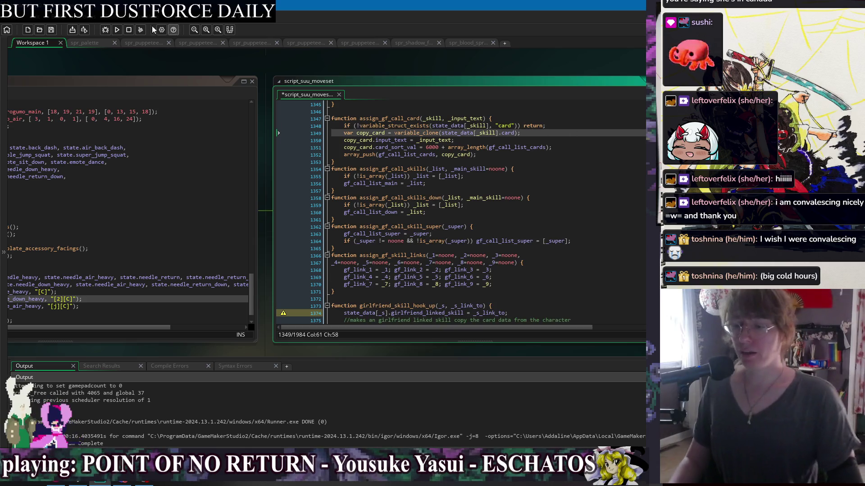
left_click(115, 31)
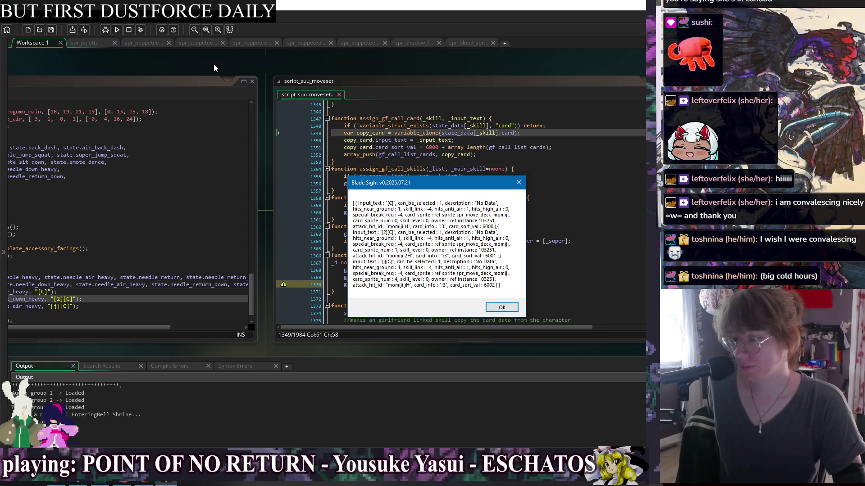
Step: Dismiss the debug popup listing the three Momiji cards with sort values 6000–6002
key("Return")
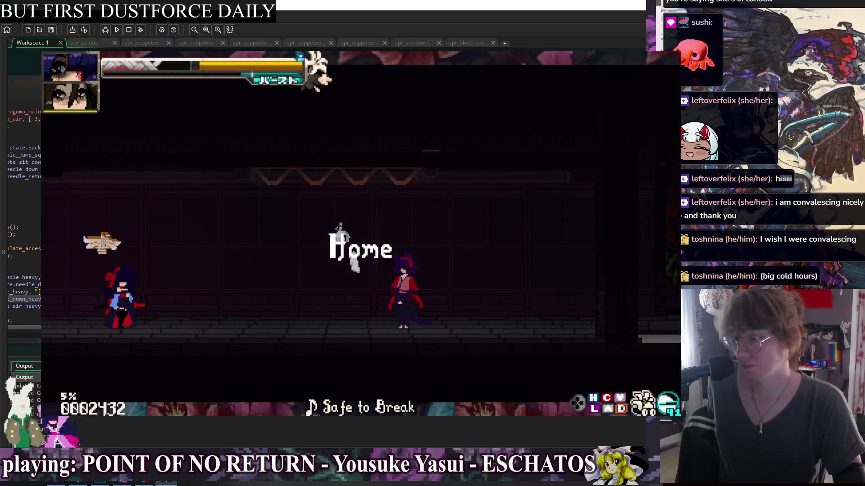
Step: From the pause menu, open Glossary > Skill List and move down to the GF call card
key("Escape")
key("Down")
key("Return")
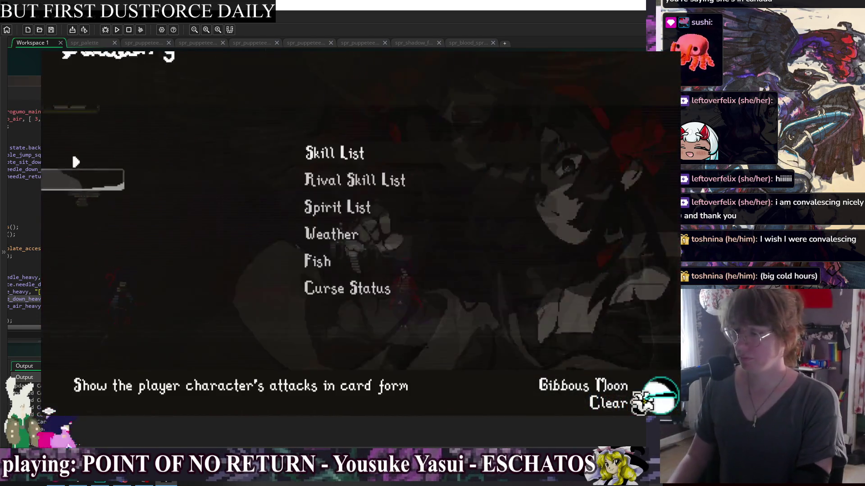
key("Return")
key("Down")
key("Down")
key("Down")
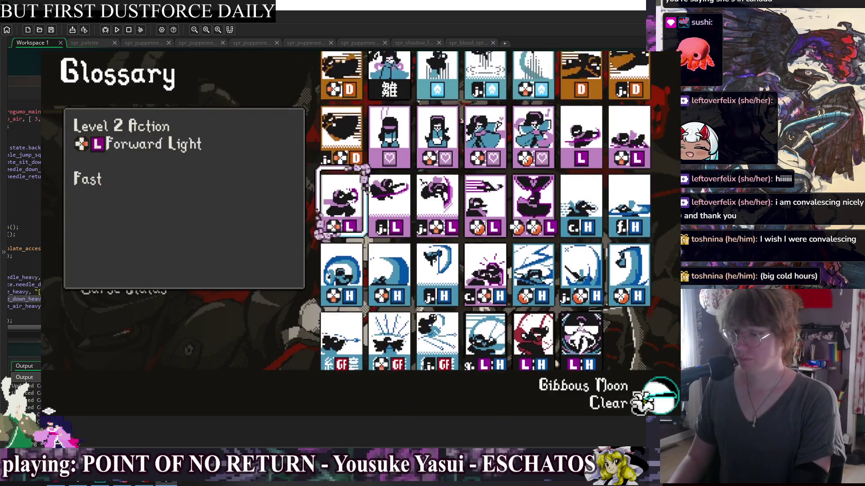
key("Down")
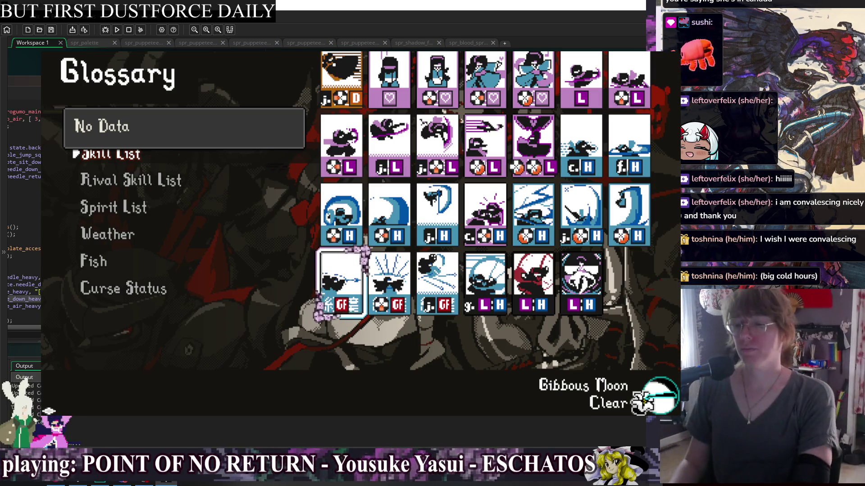
Step: Compare the GF call cards with the Drop Slash, j.GF and heavy attack cards around them
key("Up")
key("Down")
key("Up")
key("Right")
key("Right")
key("Right")
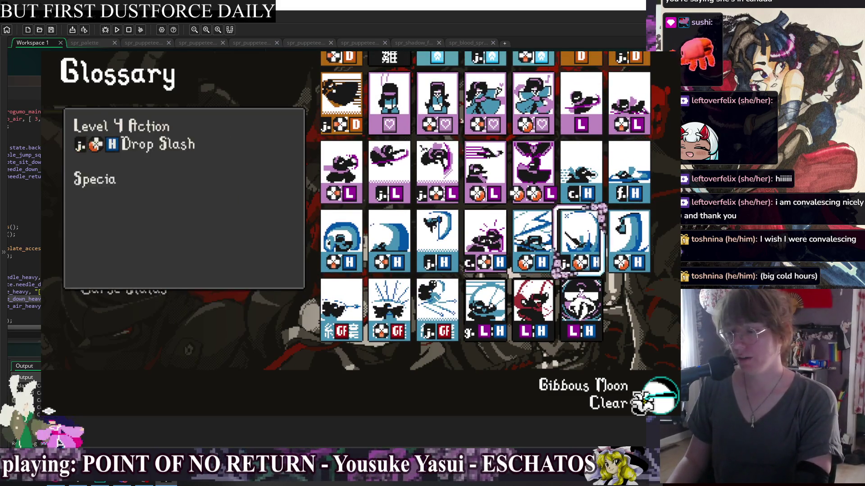
key("Down")
key("Left")
key("Left")
key("Left")
key("Up")
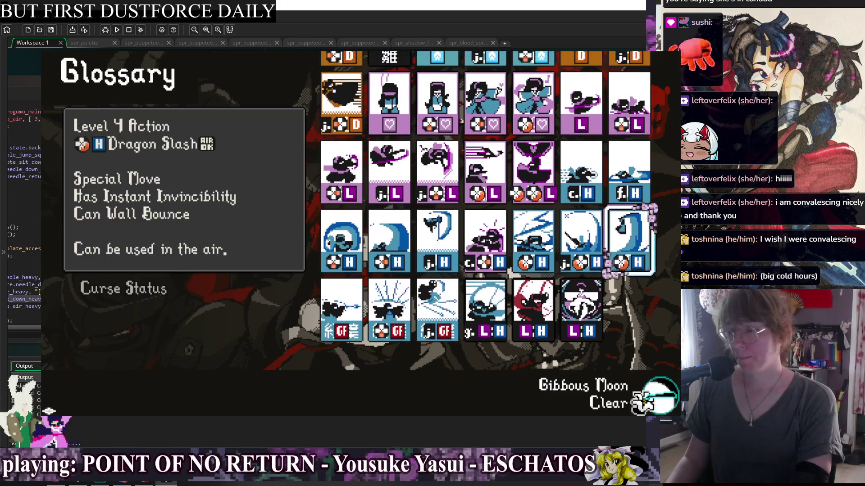
key("Right")
key("Right")
key("Right")
key("Right")
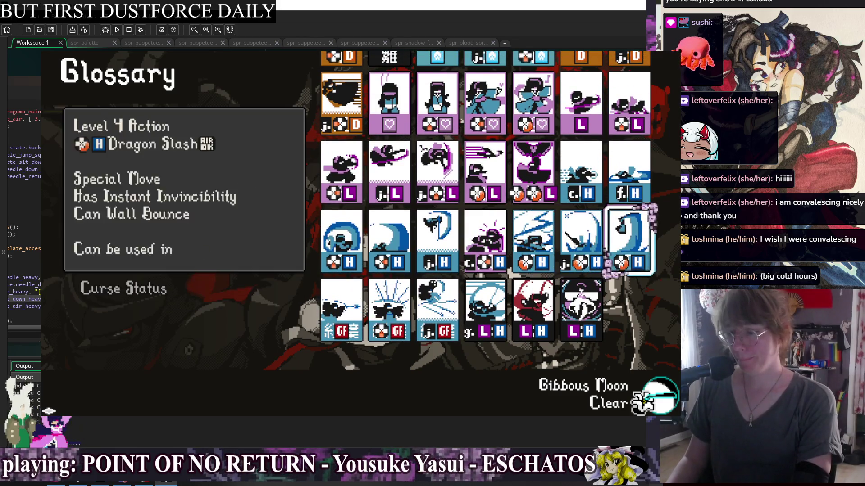
key("Left")
key("Left")
key("Left")
key("Left")
key("Left")
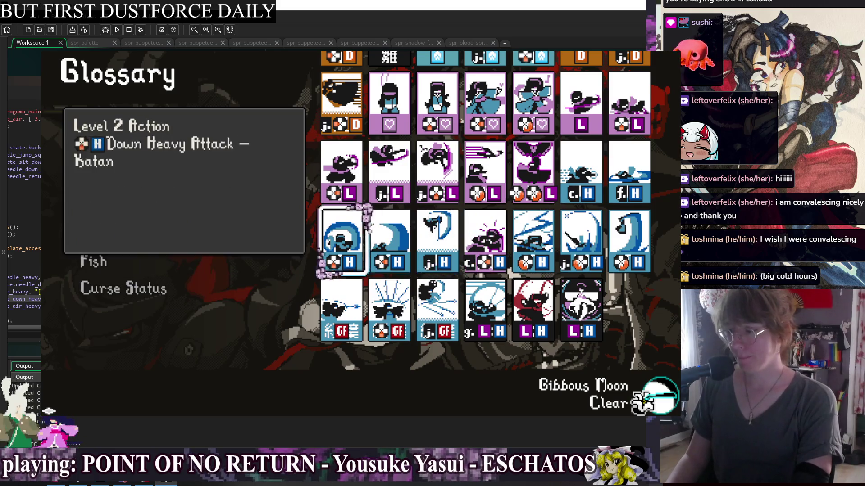
key("Right")
key("Right")
key("Right")
key("Down")
key("Left")
key("Left")
key("Left")
key("Right")
key("Right")
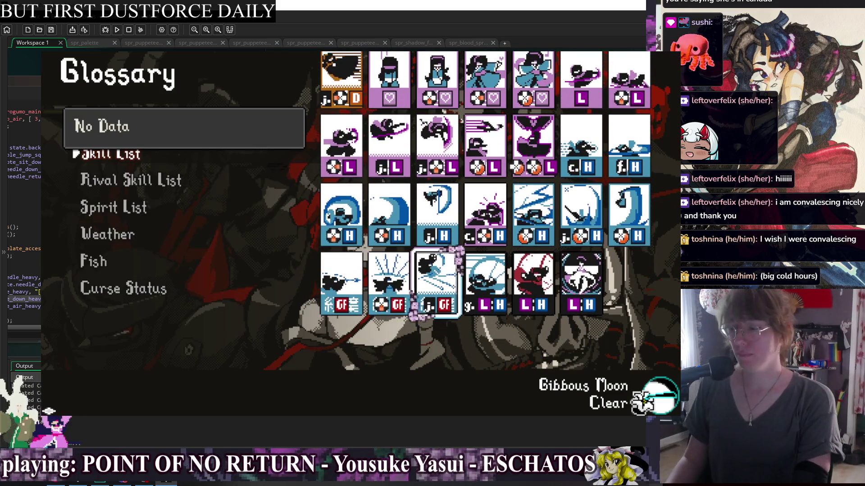
Step: Browse from j.GF through Quickdraw, f.H Heavy Attack – Katana and Light Attack back to Backdash
key("Left")
key("Up")
key("Left")
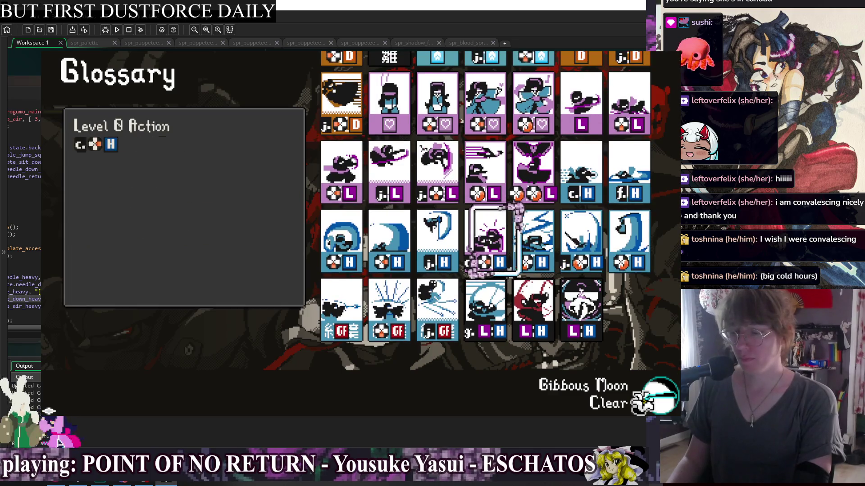
key("Down")
key("Down")
key("Right")
key("Right")
key("Right")
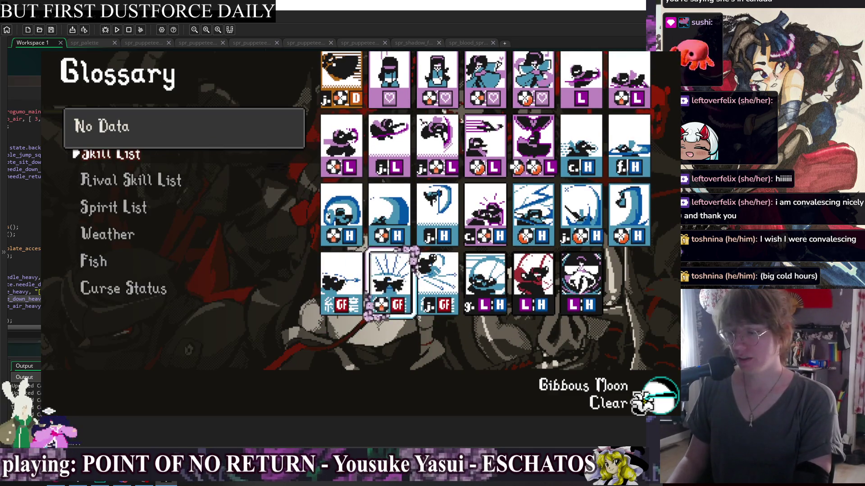
key("Right")
key("Right")
key("Right")
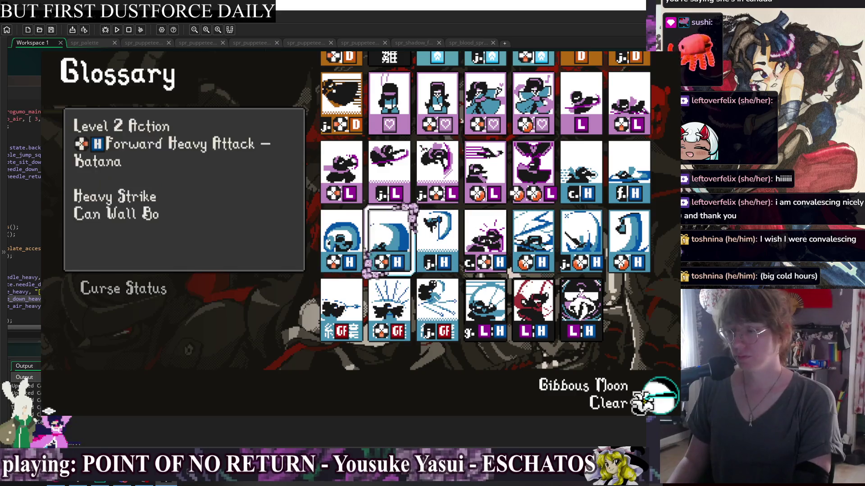
key("Right")
key("Right")
key("Right")
key("Up")
key("Right")
key("Right")
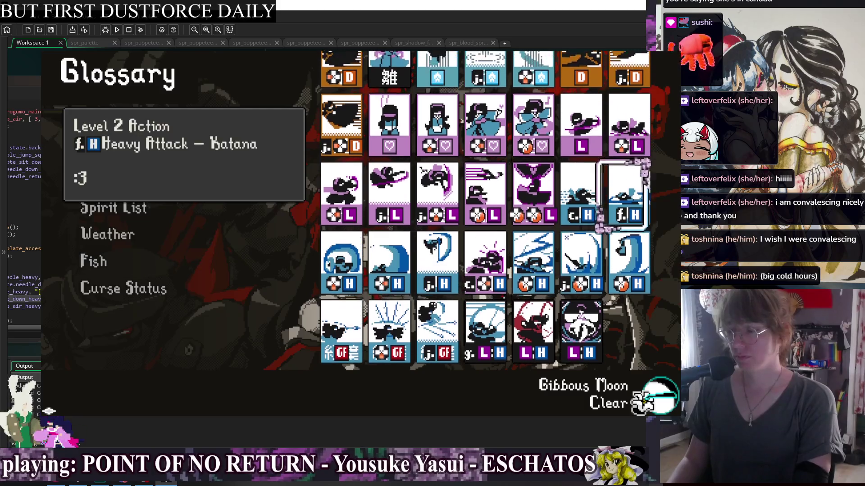
key("Left")
key("Left")
key("Left")
key("Left")
key("Left")
key("Left")
key("Up")
key("Left")
key("Left")
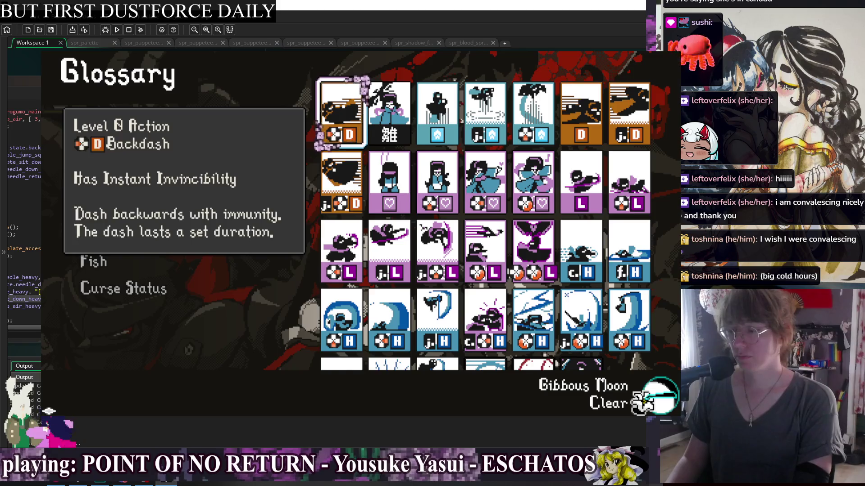
Step: Browse from Backdash to the Heavy Attack – Katana, Quickdraw and c.H Grab cards
key("Down")
key("Down")
key("Up")
key("Left")
key("Up")
key("Left")
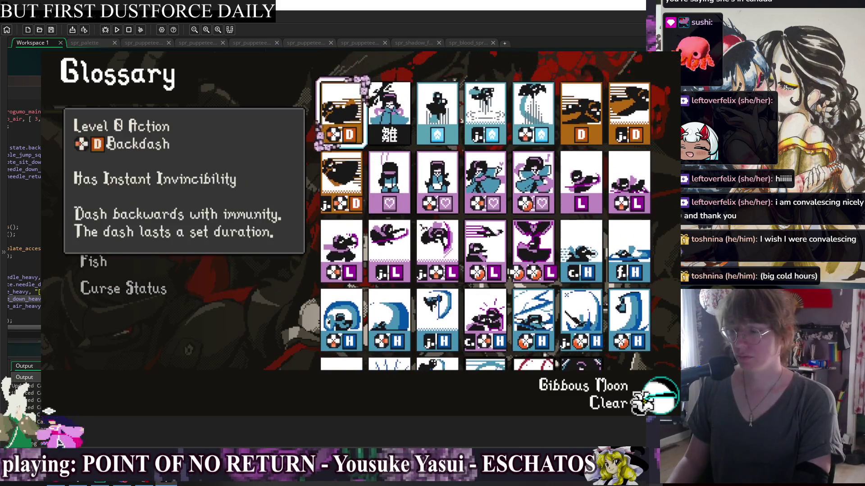
key("Down")
key("Down")
key("Right")
key("Right")
key("Right")
key("Right")
key("Right")
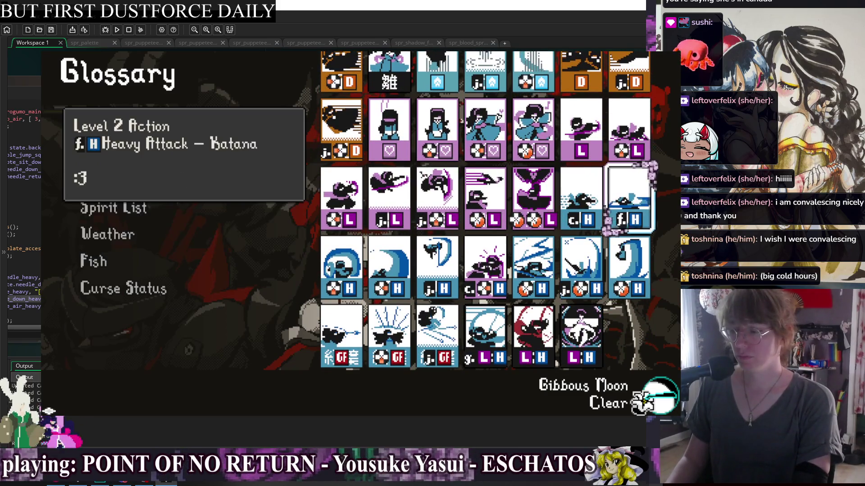
key("Right")
key("Right")
key("Right")
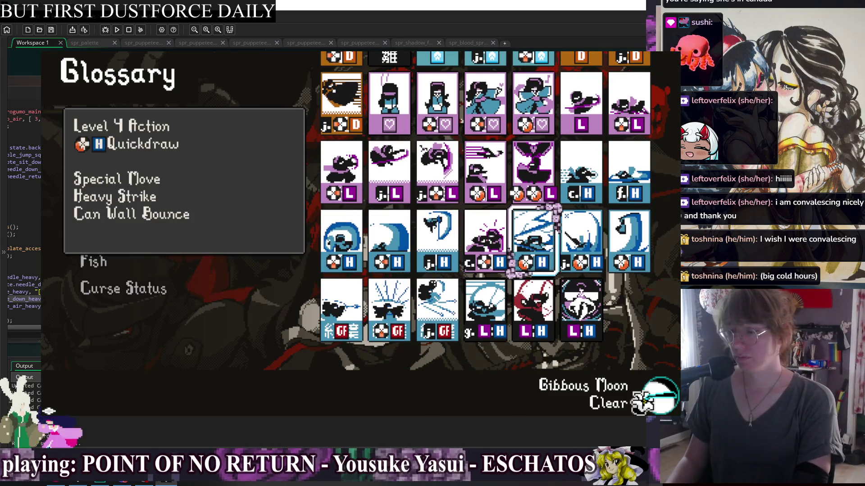
key("Left")
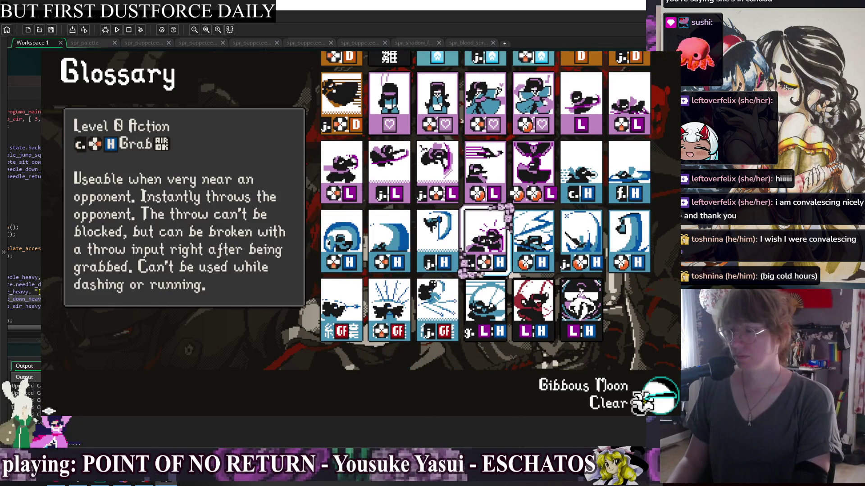
Step: Move down to the GF call row and check the Cancel Shift and Burst cards
key("Right")
key("Right")
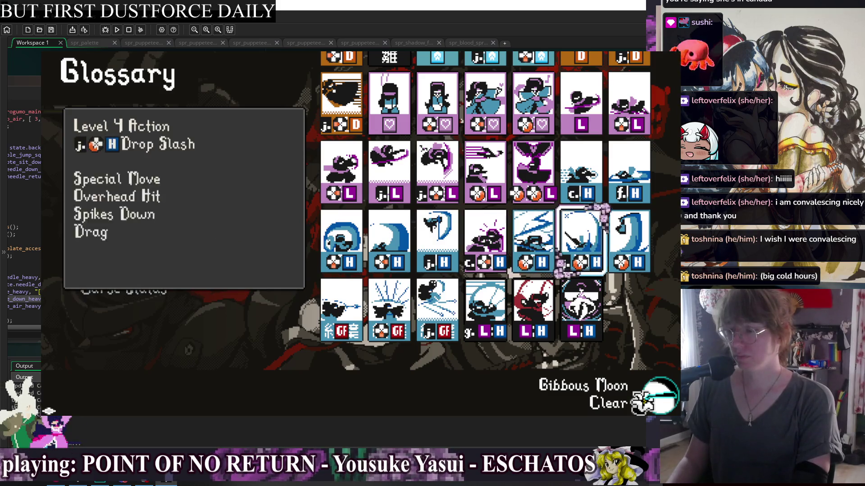
key("Down")
key("Left")
key("Right")
key("Right")
key("Right")
key("Up")
key("Down")
key("Left")
key("Left")
key("Left")
key("Right")
key("Right")
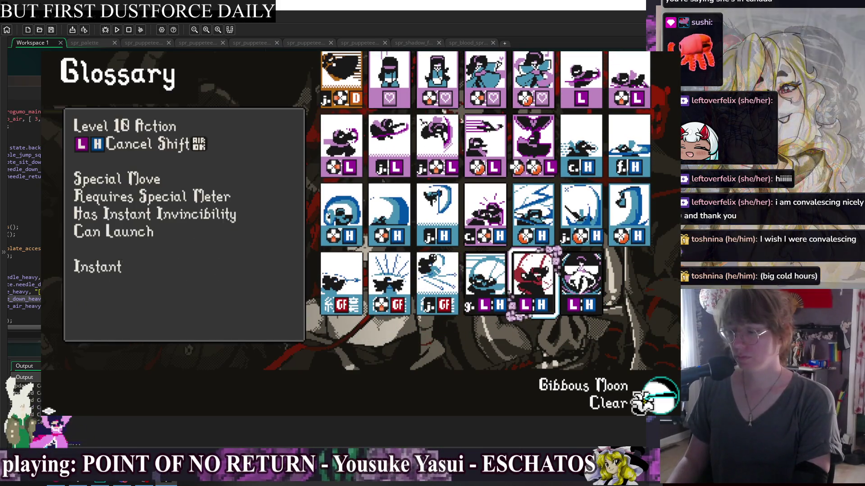
key("Right")
key("Left")
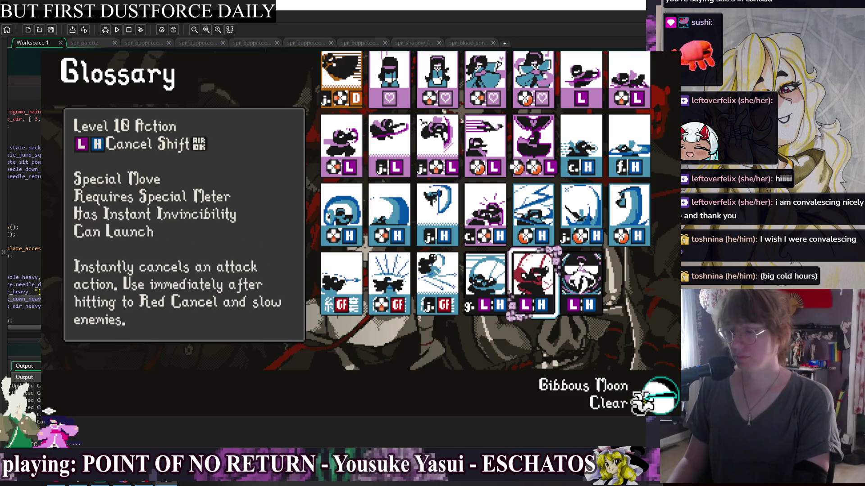
key("Right")
Step: Check Guard Cancel Shift, j.GF, j.L Air Light Attack and GF call, then return to Backdash
key("Left")
key("Left")
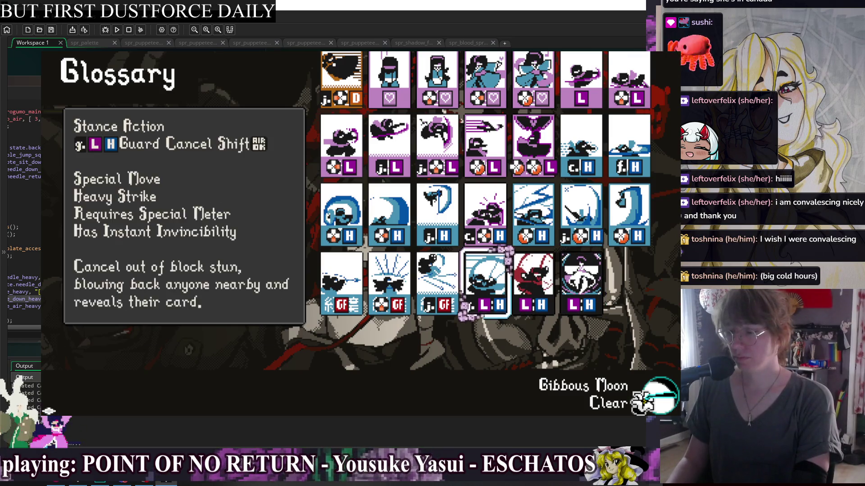
key("Left")
key("Up")
key("Right")
key("Up")
key("Left")
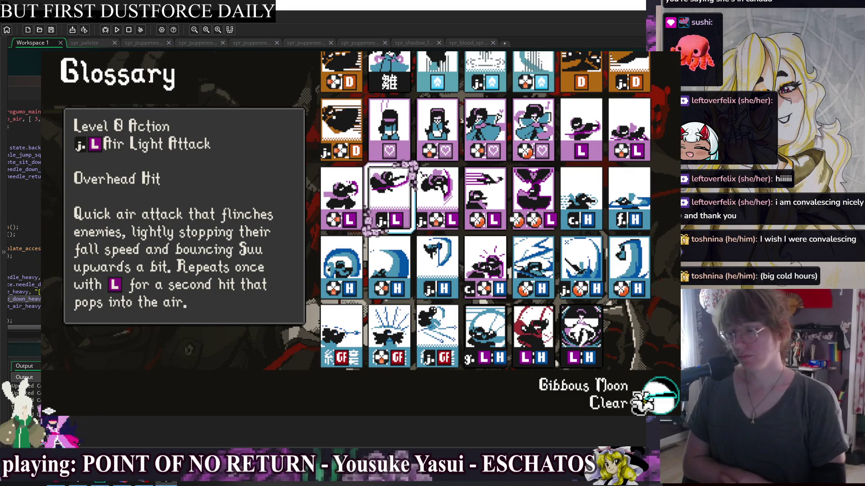
key("Down")
key("Down")
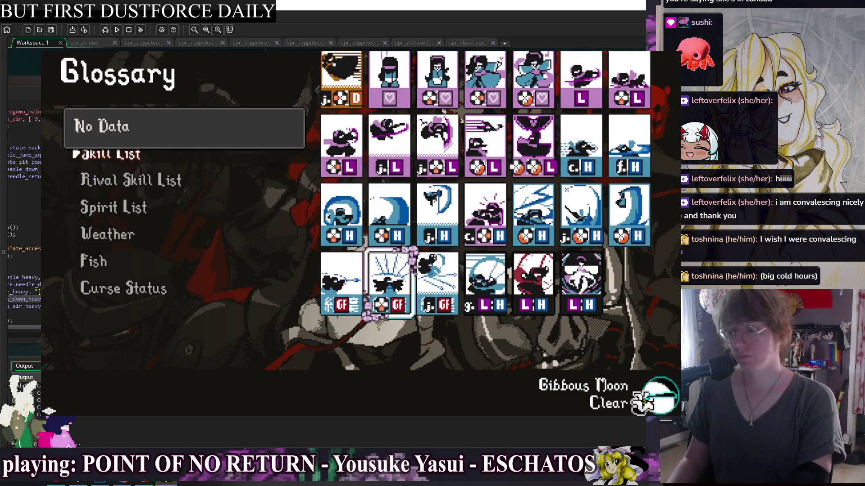
key("Up")
key("Up")
key("Down")
key("Left")
key("Left")
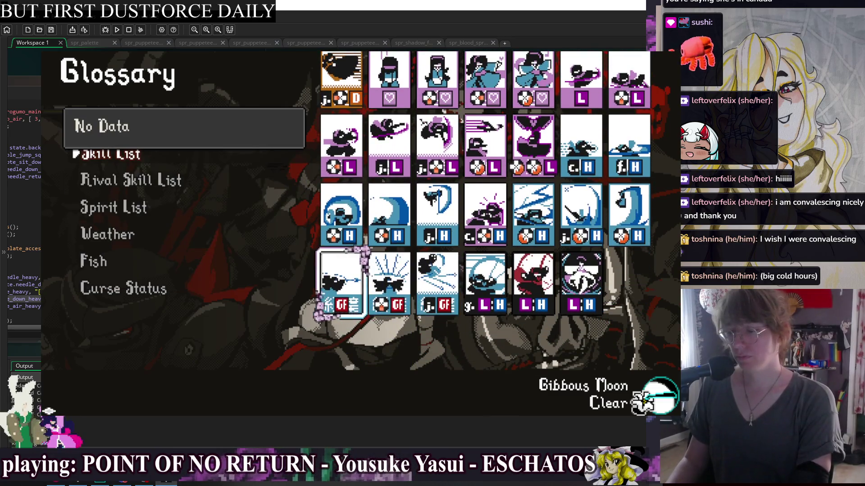
key("Up")
key("Up")
key("Up")
Step: Browse toward the Bow card and read the Air Backdash description
key("Down")
key("Down")
key("Right")
key("Right")
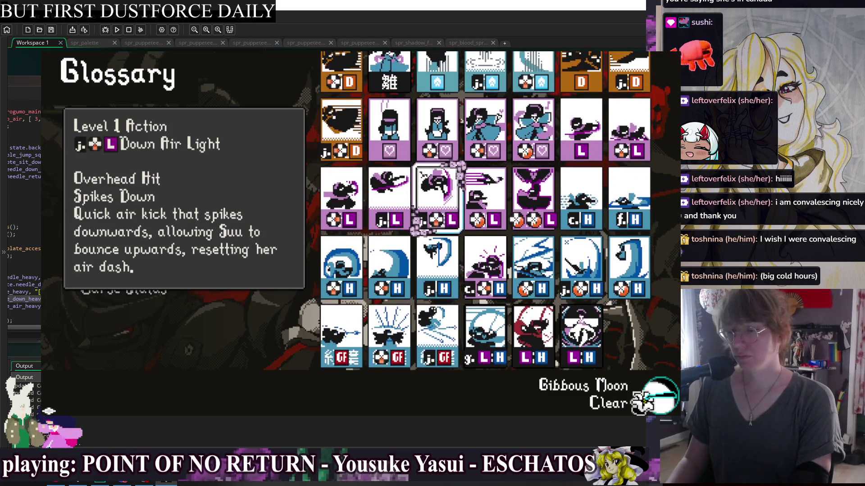
key("Down")
key("Left")
key("Up")
key("Up")
key("Up")
key("Left")
key("Down")
Step: Compare the Backdash and Air Backdash cards, rereading the Backdash description
key("Up")
key("Left")
key("Left")
key("Left")
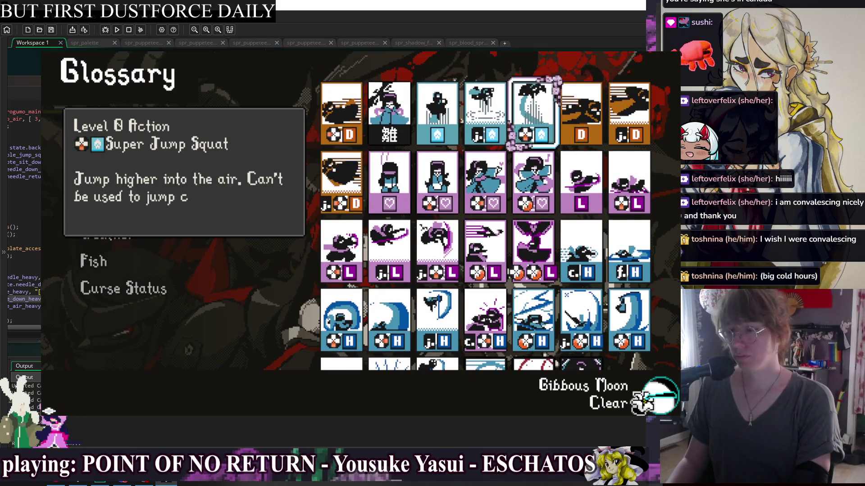
key("Down")
key("Up")
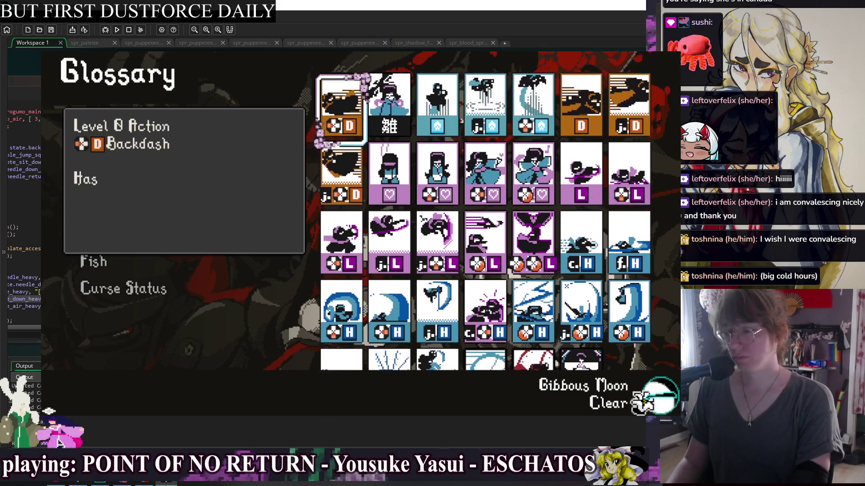
key("Down")
key("Up")
key("Left")
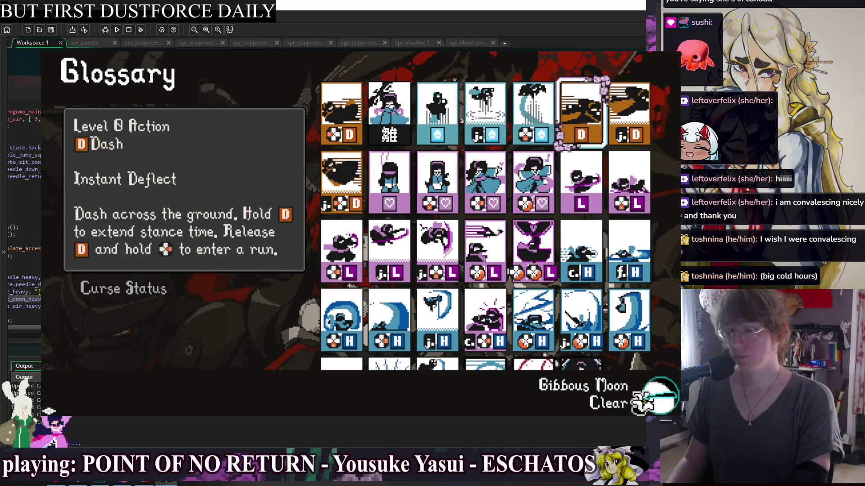
key("Down")
key("Up")
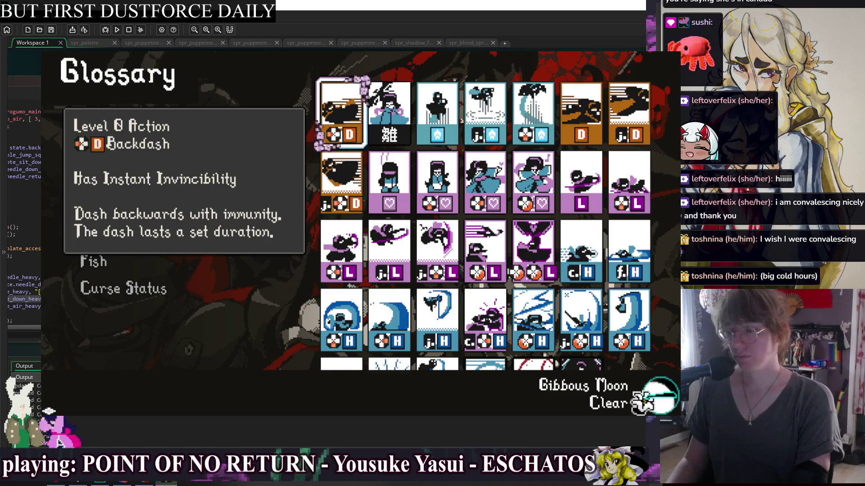
Step: Compare Air Dash with Air Backdash, view Dragon Slash, then back out to Glossary categories
key("Left")
key("Left")
key("Right")
key("Right")
key("Left")
key("Left")
key("Right")
key("Right")
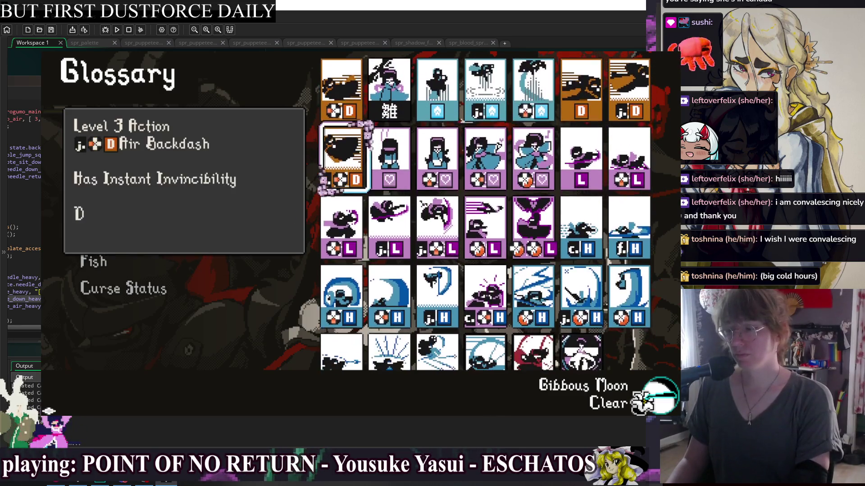
key("Left")
key("Right")
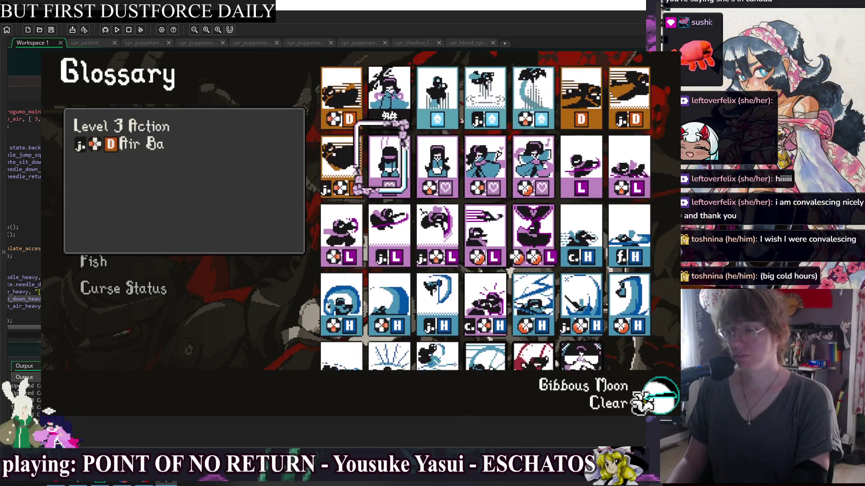
key("Down")
key("Down")
key("Down")
key("Right")
key("Right")
key("Right")
key("Up")
key("Right")
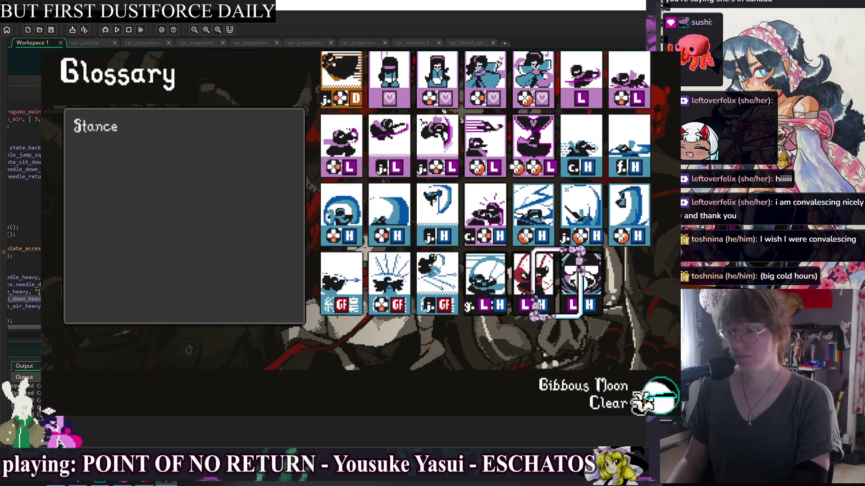
key("Escape")
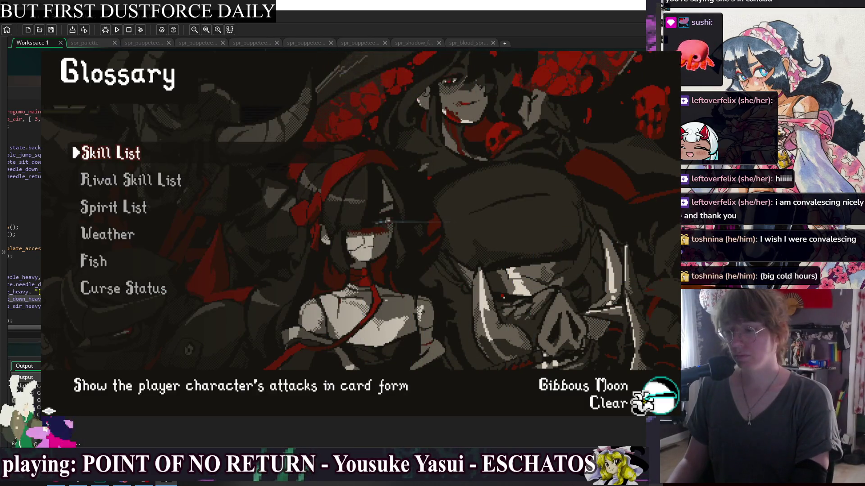
Step: Leave the Glossary with Return To Game and run and jump the character across the stage
key("Escape")
key("Up")
key("Return")
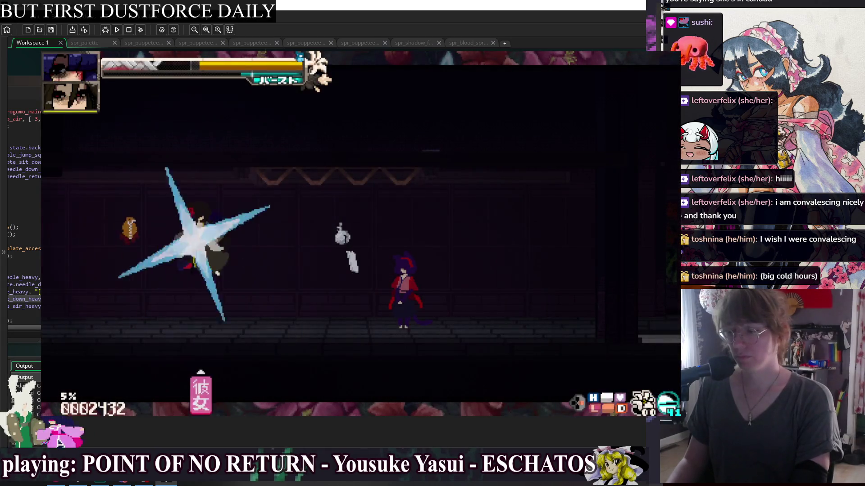
key("Left")
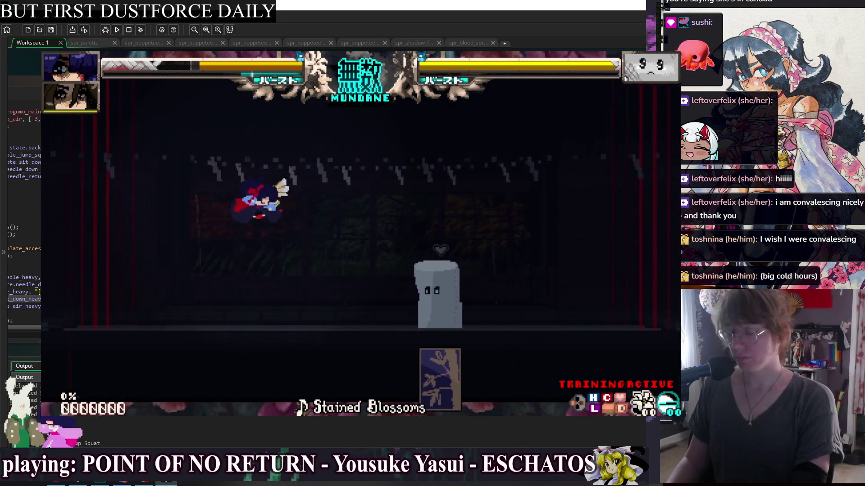
key("Right")
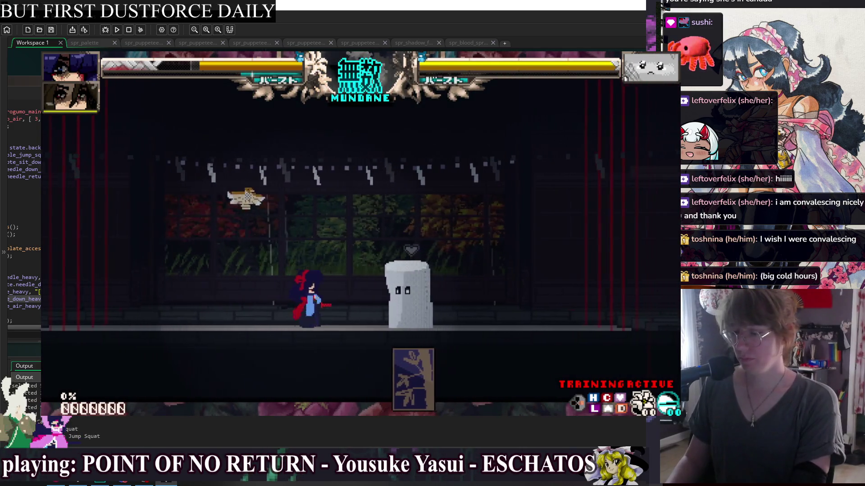
Step: In the pause menu's Characters settings, change the rival from Sandbag to Green Paper Ninja
key("Escape")
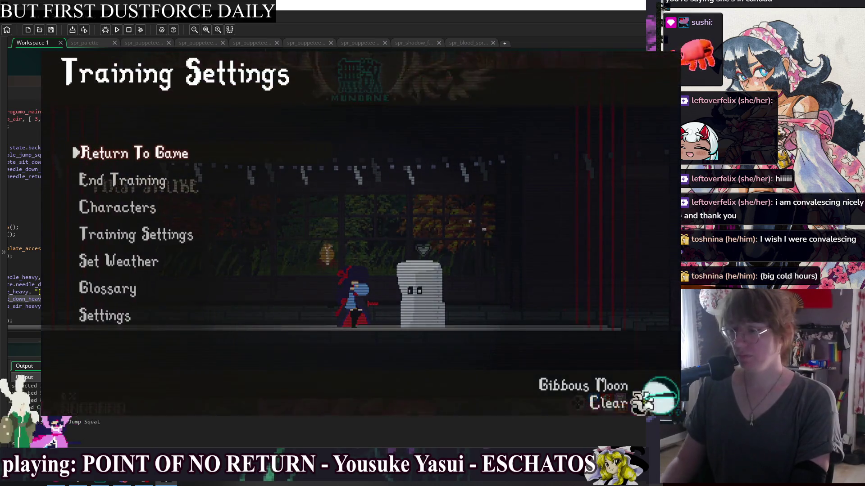
key("Down")
key("Down")
key("Return")
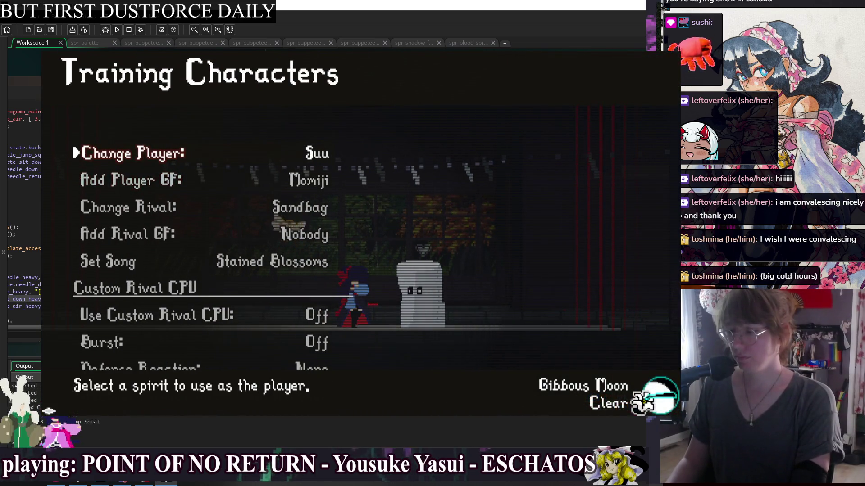
key("Down")
key("Down")
key("Return")
key("Down")
key("Down")
key("Right")
key("Return")
key("Escape")
Step: Test burst, an air light attack and a leap on the ninja, then reopen character options
key("c")
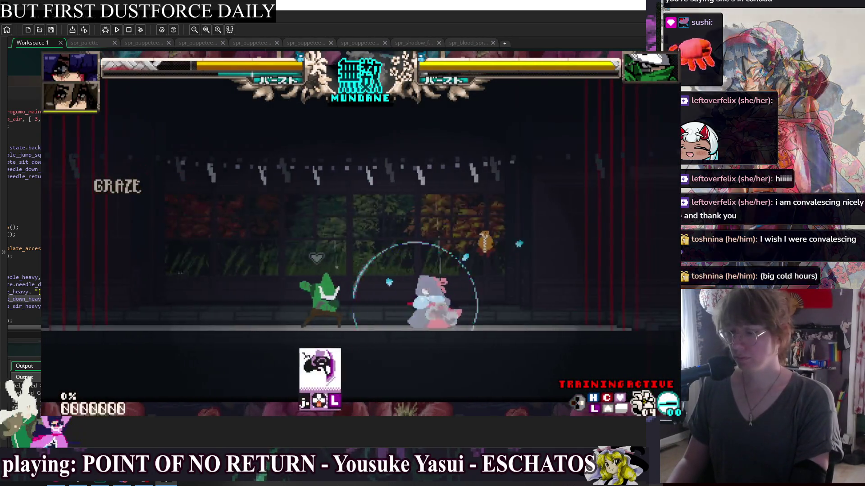
key("l")
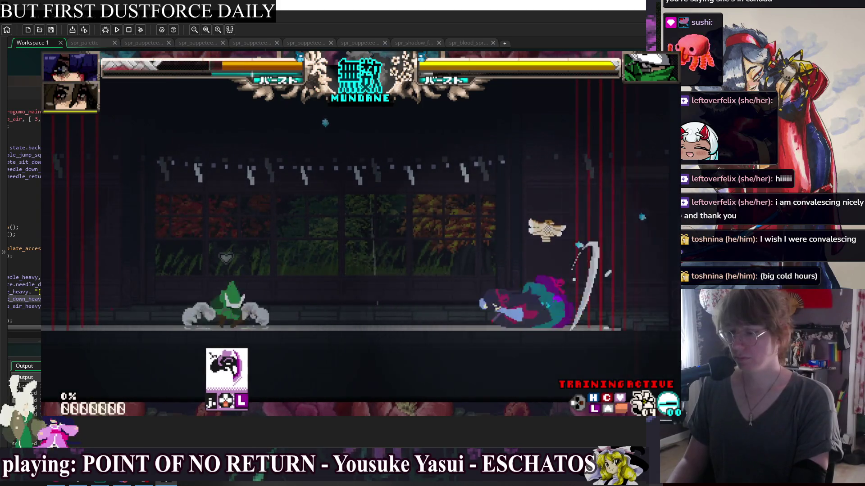
key("Up")
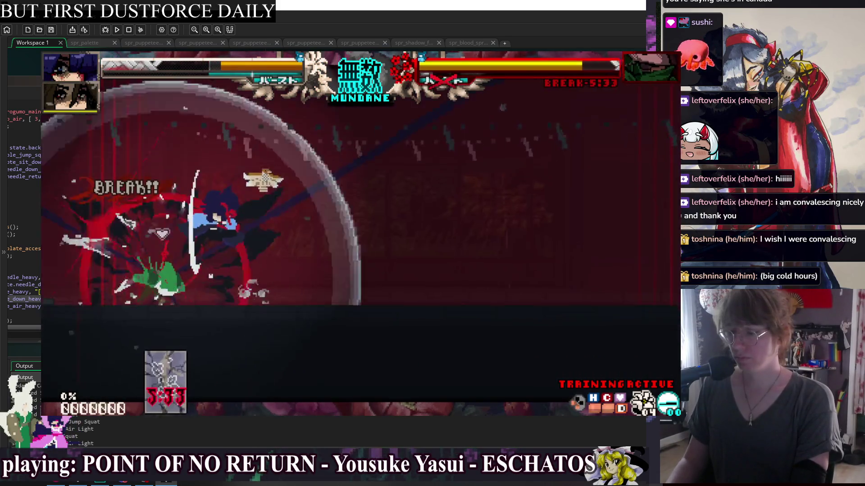
key("Escape")
key("Down")
key("Down")
key("Down")
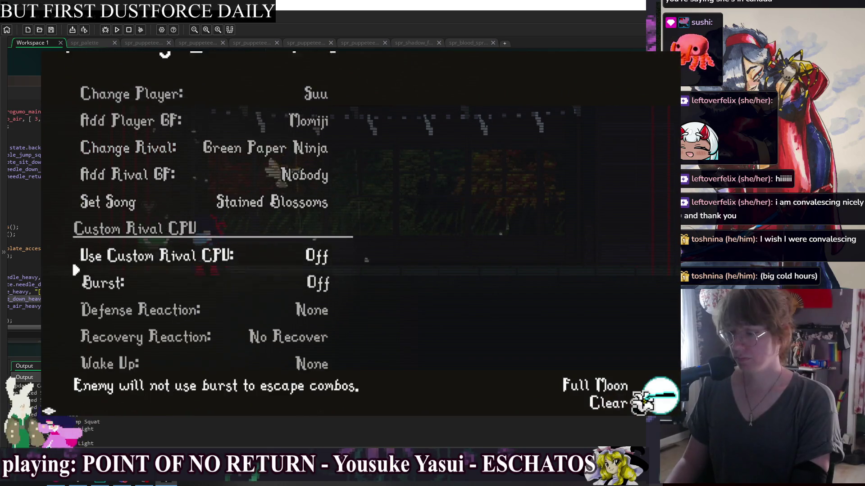
Step: Resume the fight against Green Paper Ninja, then pause and enter the training session options
key("Escape")
key("Return")
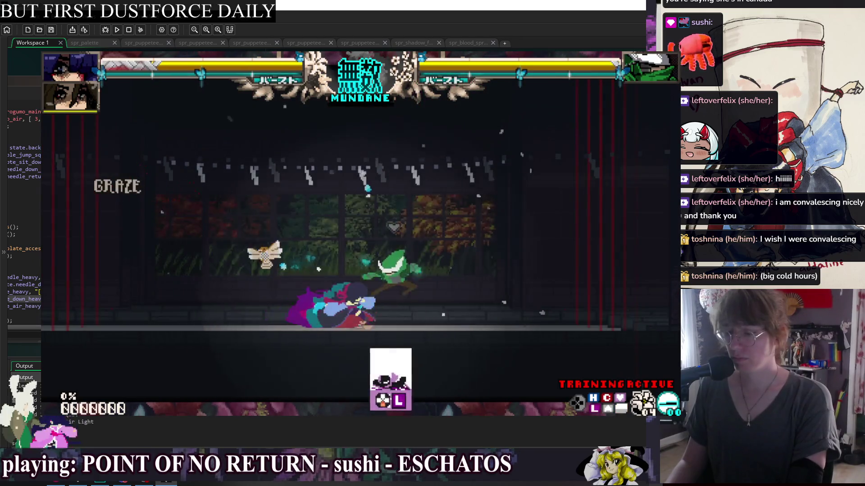
key("Escape")
key("Down")
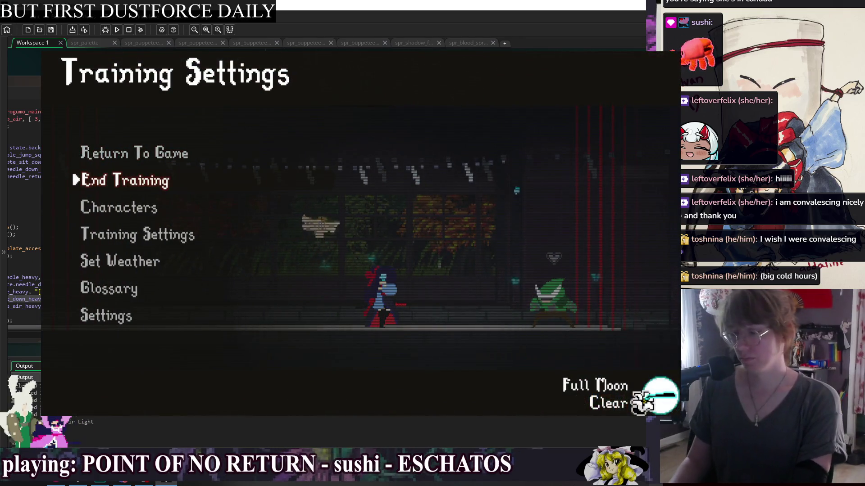
key("Down")
key("Down")
key("Return")
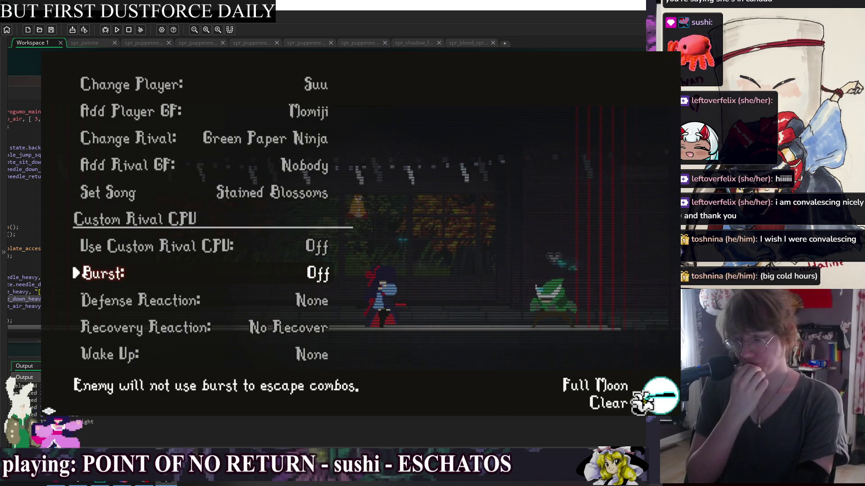
Step: Change the Curse Level value in Training Settings and resume the fight
key("Down")
key("Down")
key("Down")
key("Escape")
key("Down")
key("Return")
key("Down")
key("Down")
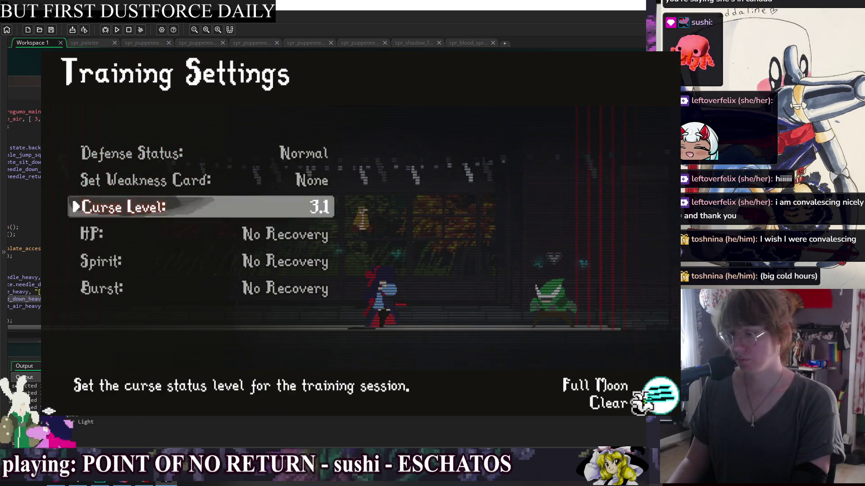
key("Left")
key("Escape")
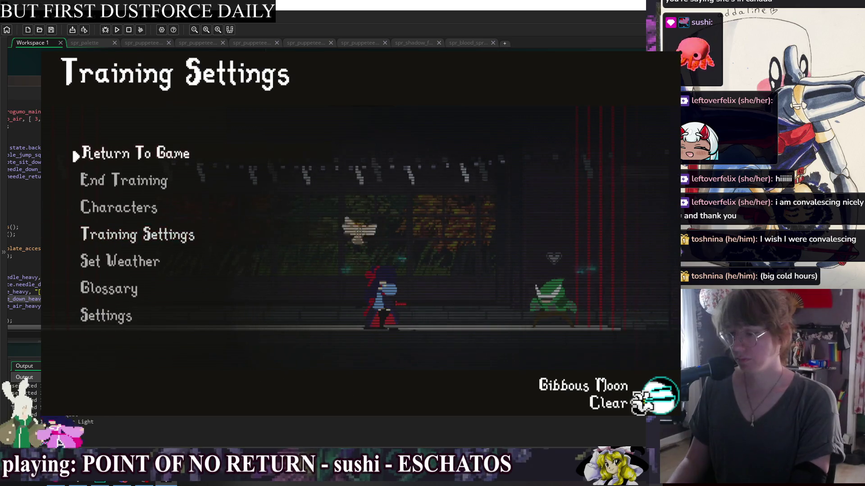
key("Return")
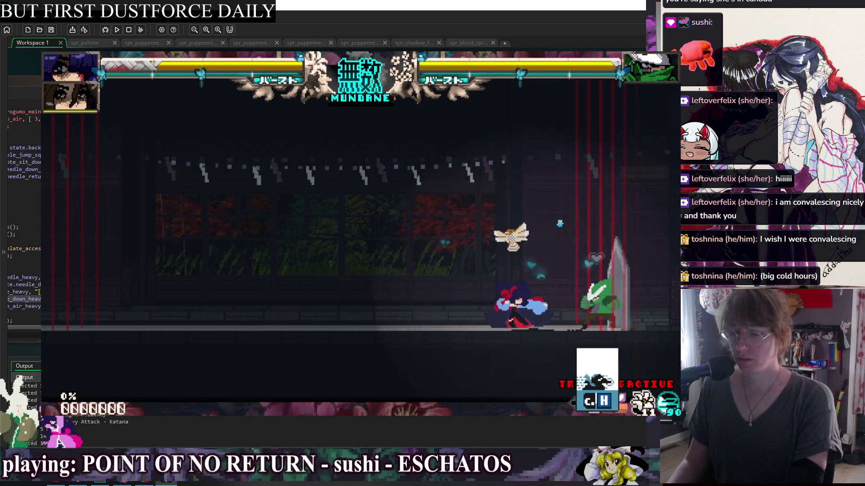
Step: Chain Z katana slashes on Green Paper Ninja for knockouts, carrying into Duel 2
key("z")
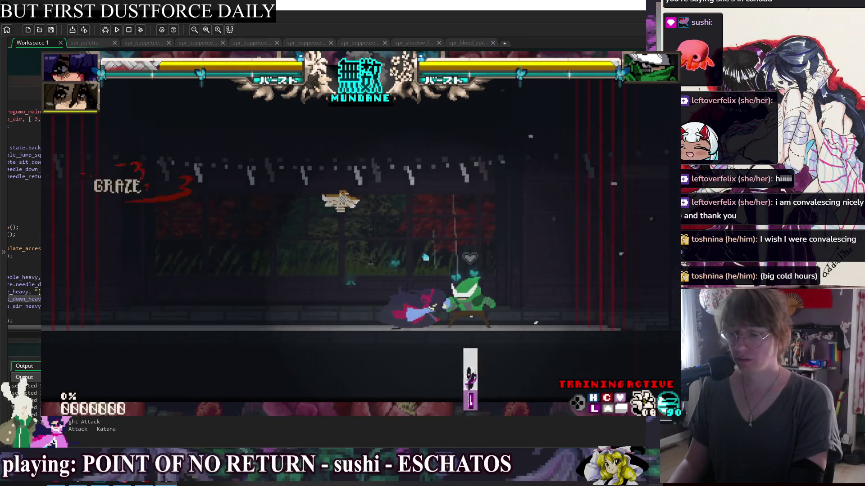
key("z")
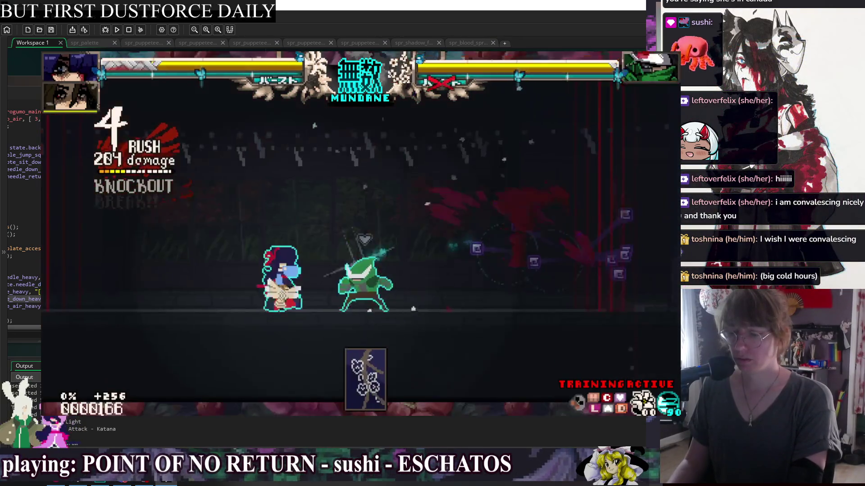
key("z")
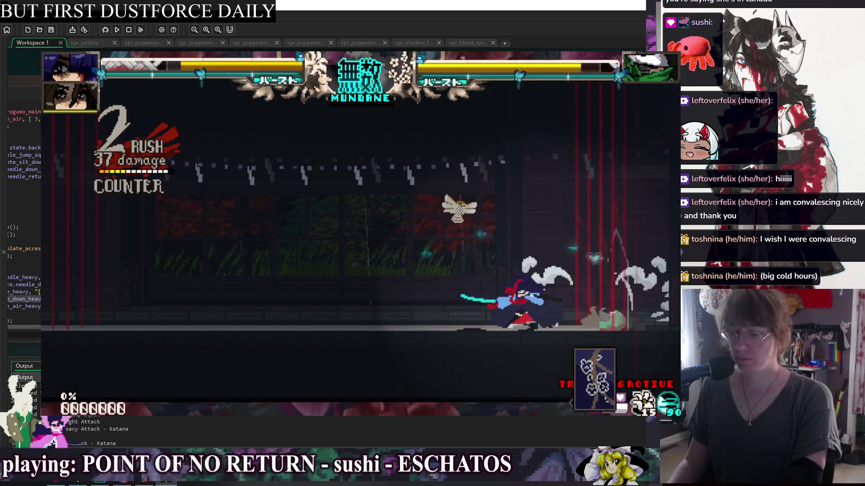
key("z")
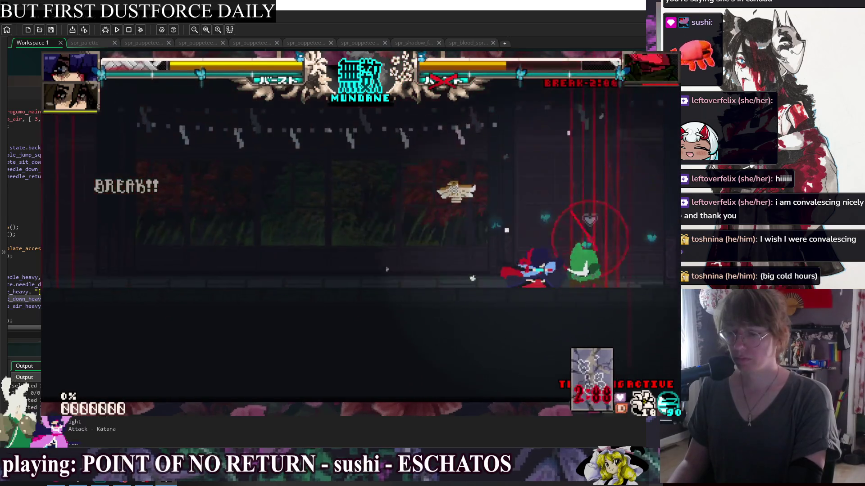
key("z")
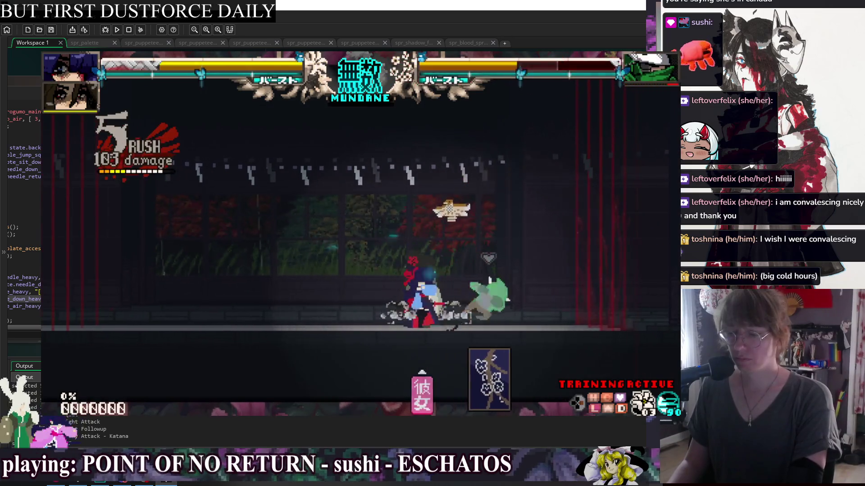
key("z")
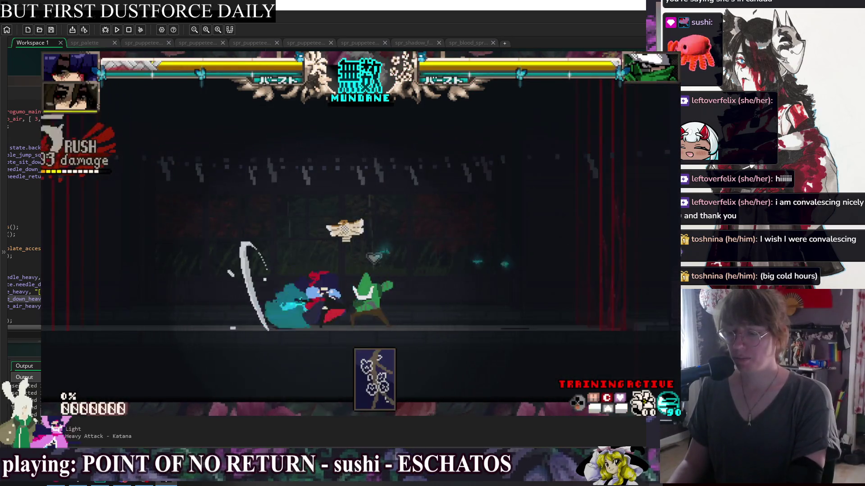
key("z")
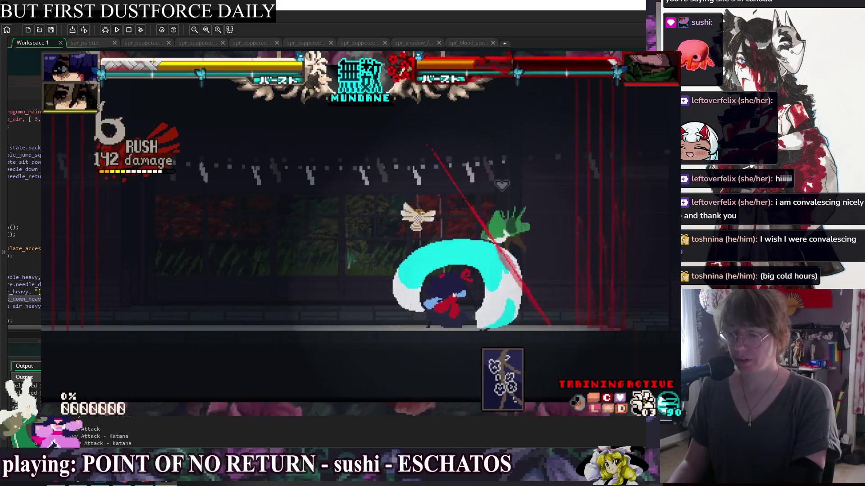
key("z")
key("z")
key("z")
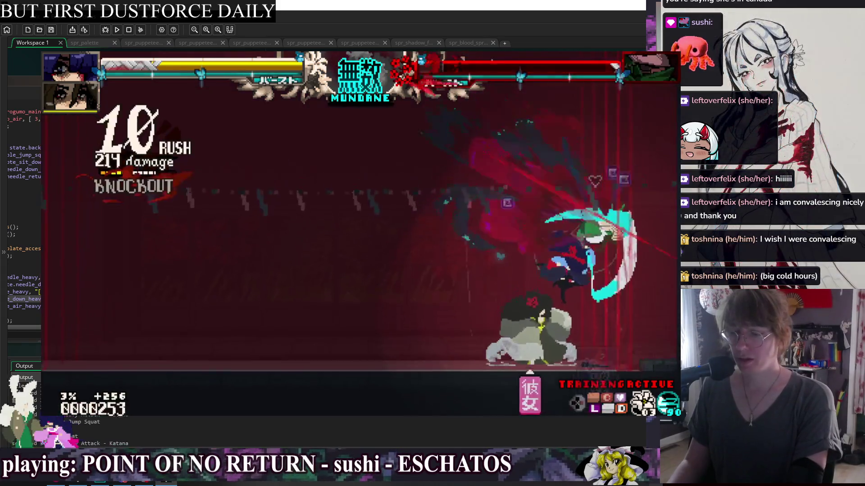
key("z")
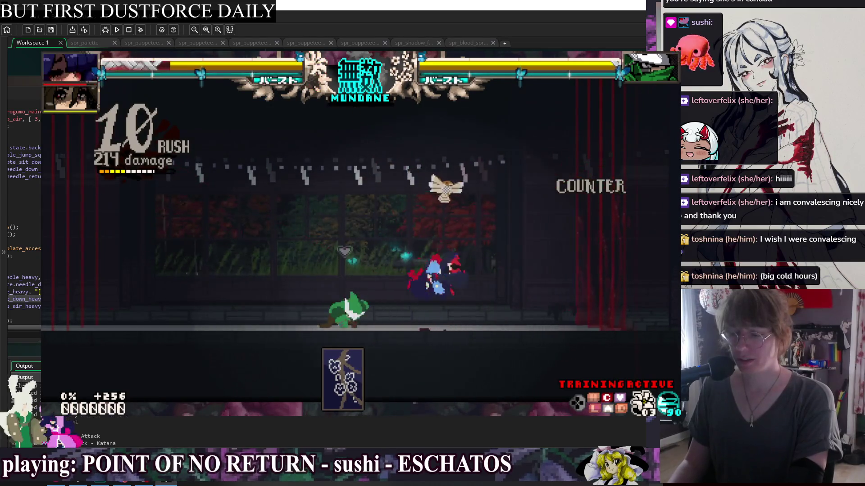
key("z")
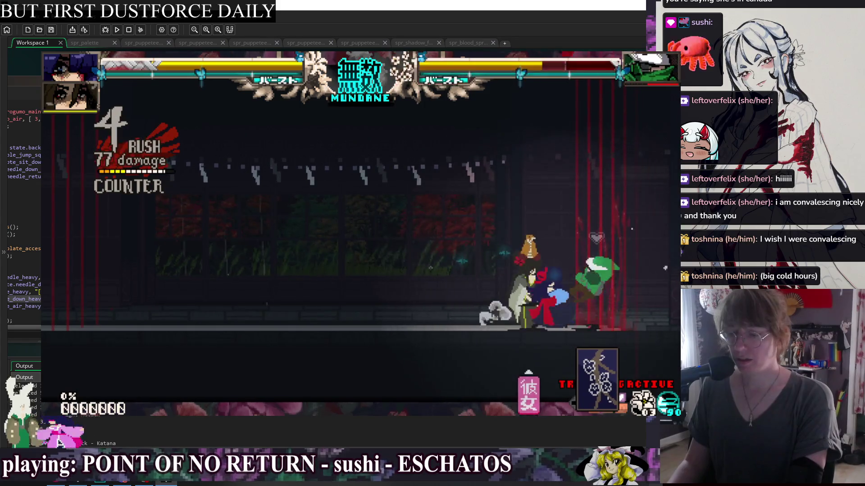
key("z")
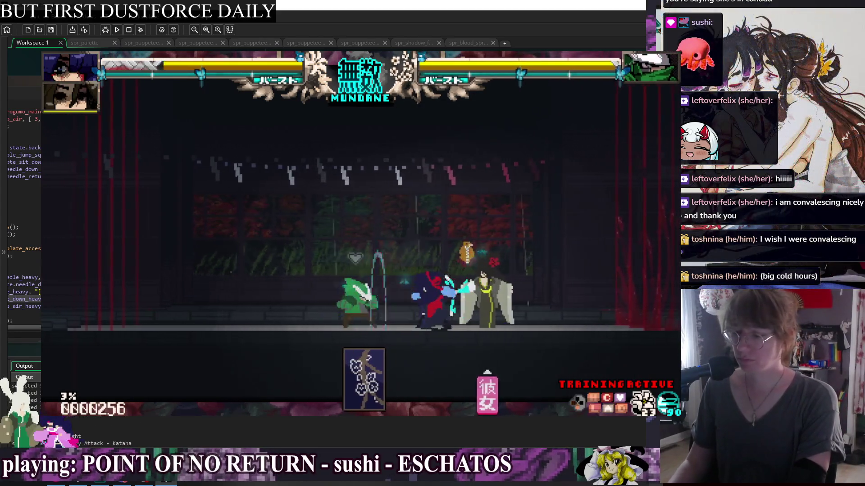
Step: End the training session and open the Glossary's Skill List card grid
key("Escape")
key("Return")
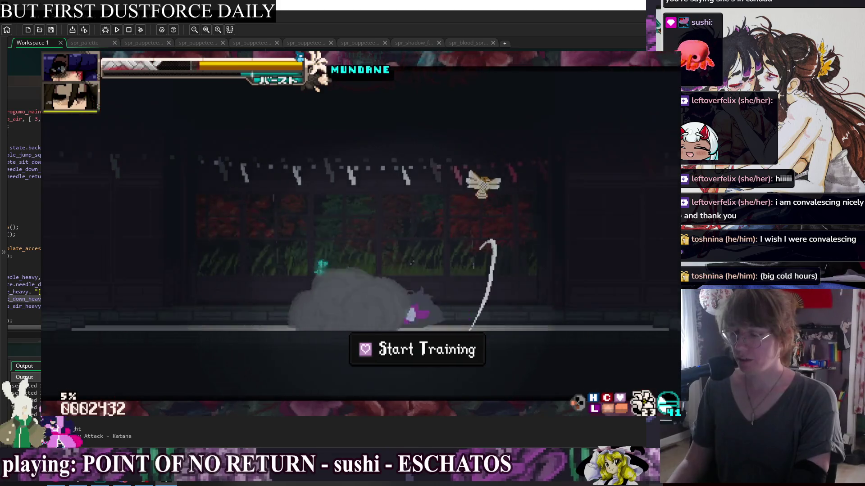
key("Escape")
key("Down")
key("Return")
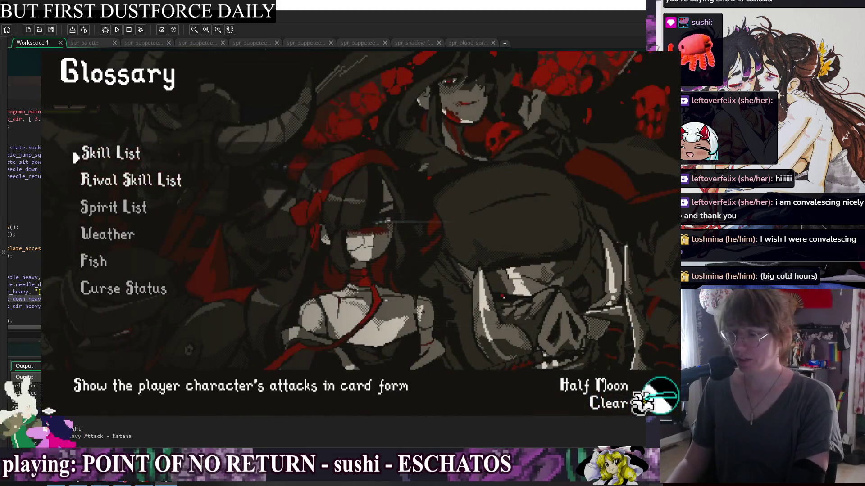
key("Return")
Step: Browse the top-row cards, reading the Jump Squat and Suu card descriptions
key("Down")
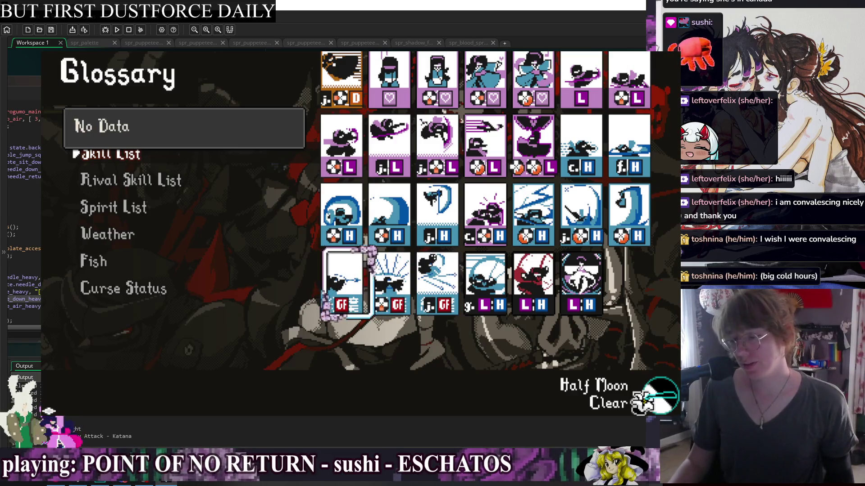
key("Right")
key("Up")
key("Up")
key("Up")
key("Up")
key("Right")
key("Right")
key("Right")
key("Left")
key("Left")
key("Left")
key("Right")
key("Left")
key("Left")
key("Right")
key("Left")
key("Right")
key("Right")
key("Left")
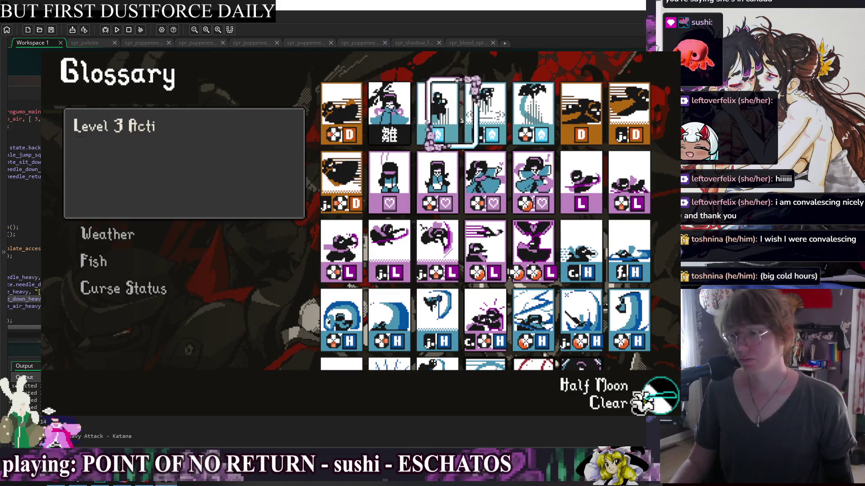
key("Left")
key("Right")
key("Left")
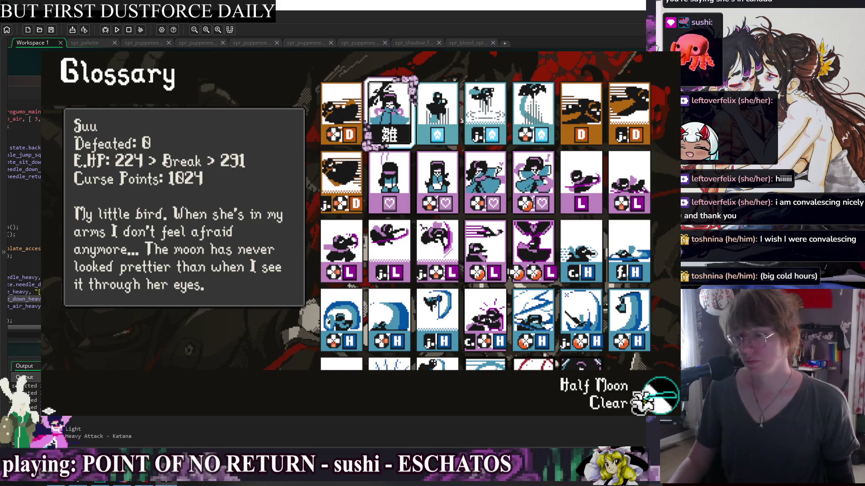
Step: Browse the GF cards in the bottom row, settling on the second GF card
key("Down")
key("Down")
key("Down")
key("Down")
key("Left")
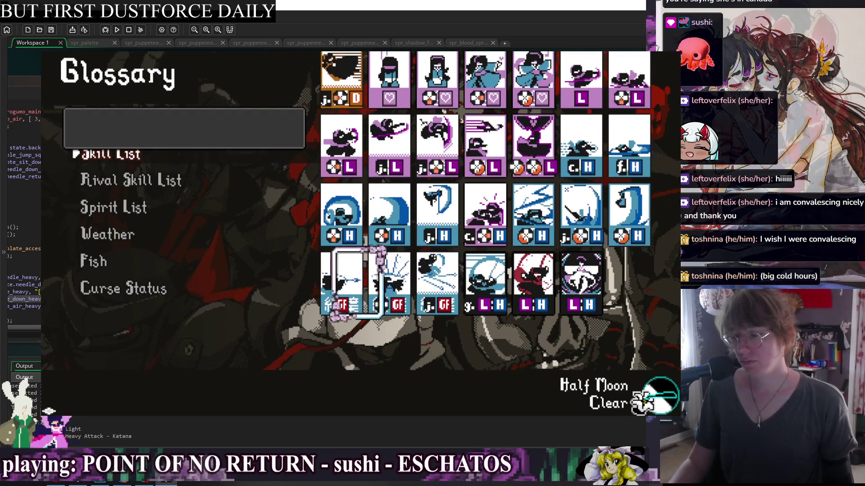
key("Right")
key("Left")
key("Left")
key("Right")
key("Right")
key("Left")
key("Left")
key("Right")
key("Right")
key("Left")
key("Left")
Step: Check the Backdash, Dash and emote cards like Bow and Dance Start, then close the build
key("Up")
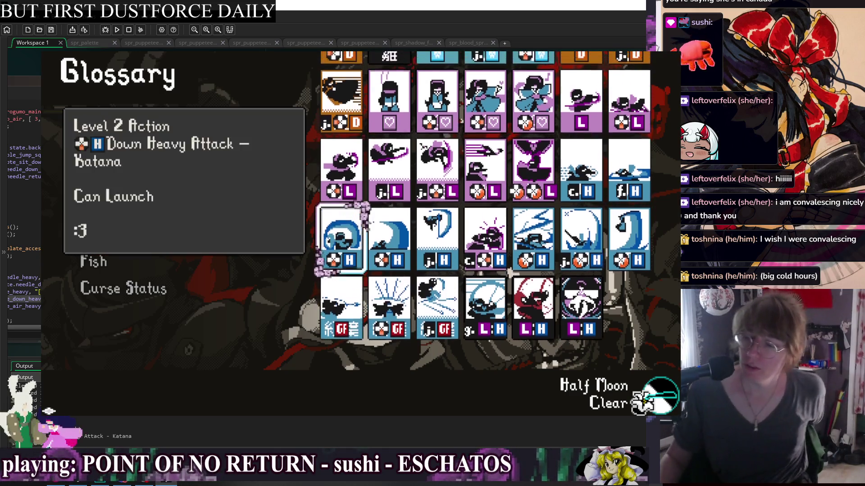
key("Up")
key("Up")
key("Up")
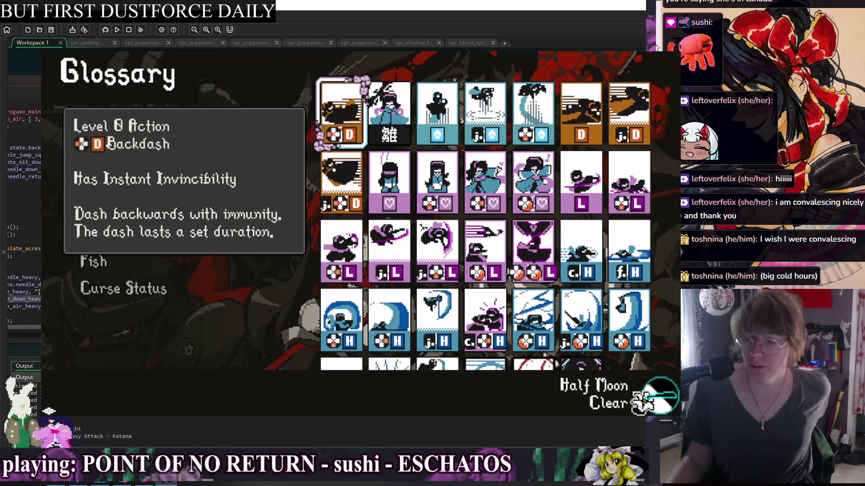
key("Down")
key("Right")
key("Right")
key("Right")
key("Right")
key("Left")
key("Left")
key("Left")
key("Right")
key("Right")
key("Right")
key("Left")
key("Left")
key("Left")
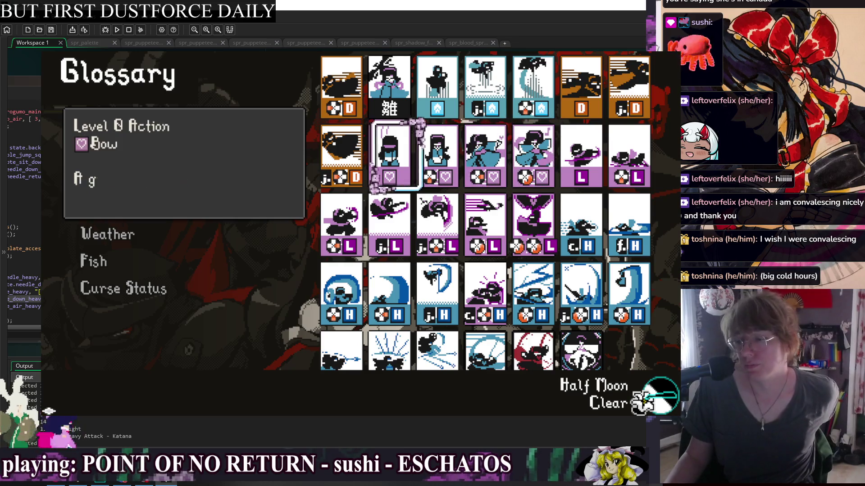
key("Right")
key("Right")
key("Right")
key("Left")
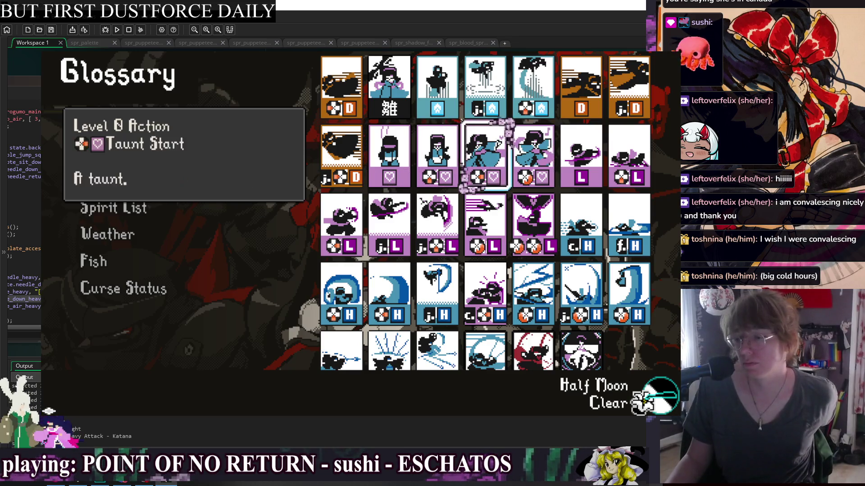
key("Left")
key("Left")
key("Left")
key("Right")
key("Right")
key("Right")
key("Right")
key("Left")
key("Left")
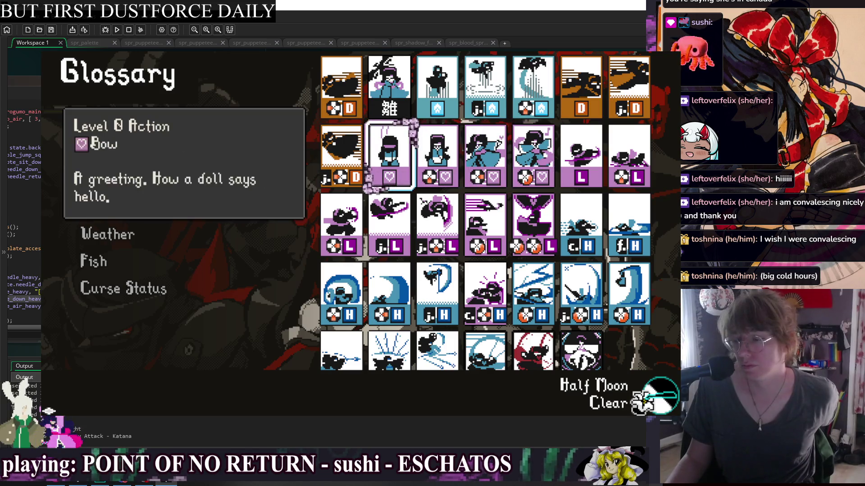
key("Right")
key("Up")
key("Right")
key("Right")
key("Right")
key("Left")
key("Down")
key("Left")
key("Left")
key("Left")
key("Right")
key("Right")
key("Right")
key("Left")
key("Left")
key("Left")
key("Up")
key("Right")
key("Right")
key("Right")
key("Left")
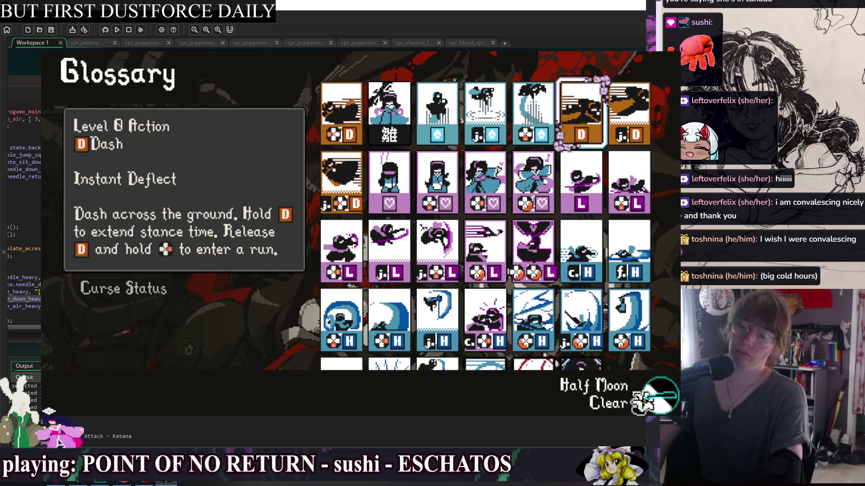
key("Escape")
Step: Search for 'generic' in the Create code and script_suu_moveset, landing on line 1492's function
left_click_drag(214, 68, 441, 65)
left_click(347, 219)
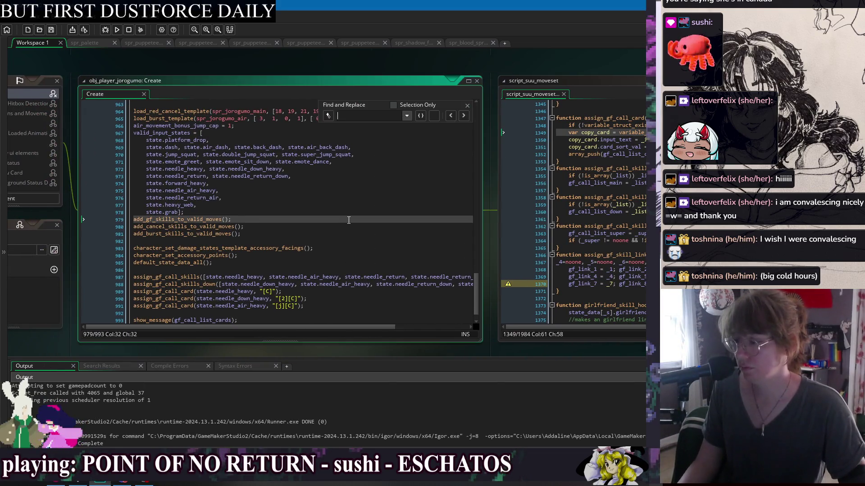
key("ctrl+f")
type("generic")
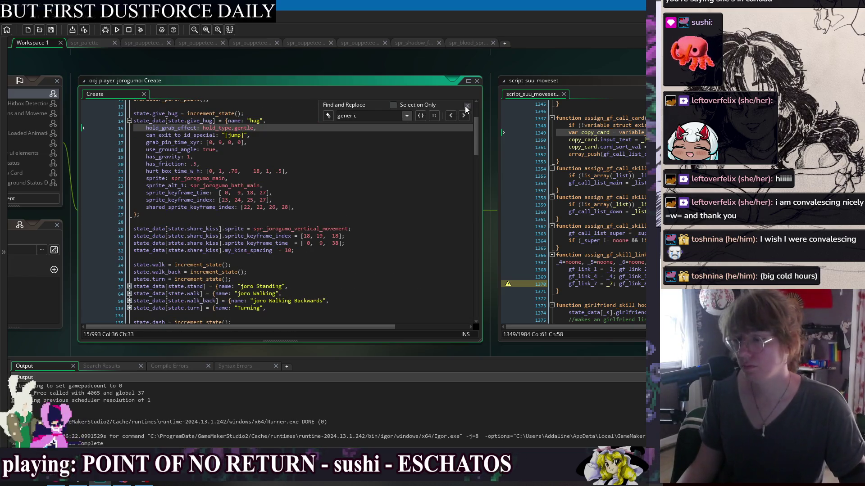
left_click(435, 183)
left_click_drag(584, 76, 218, 86)
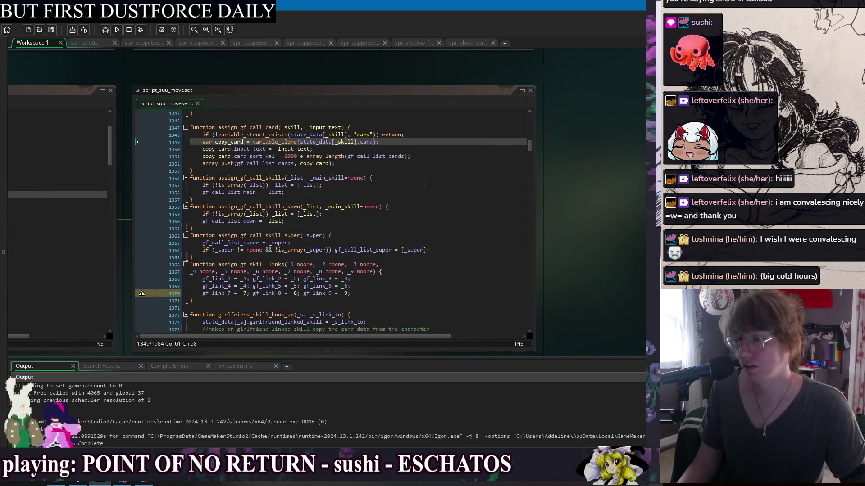
left_click(443, 119)
key("ctrl+f")
type("generic")
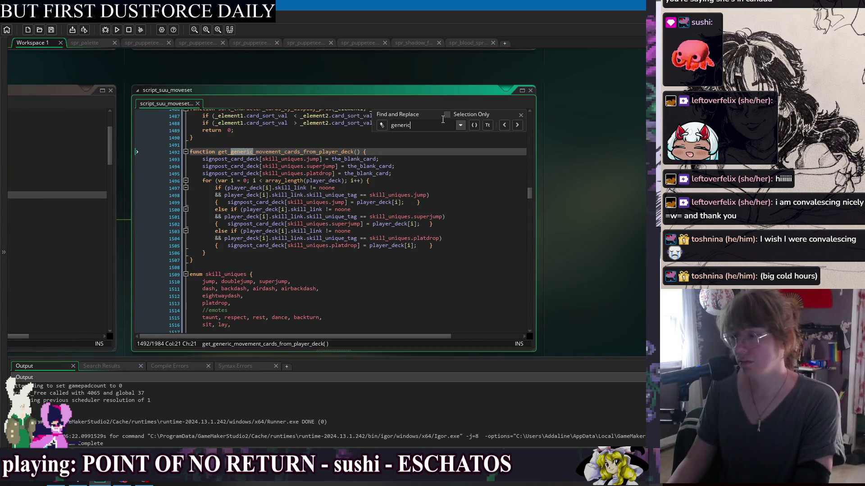
left_click(520, 115)
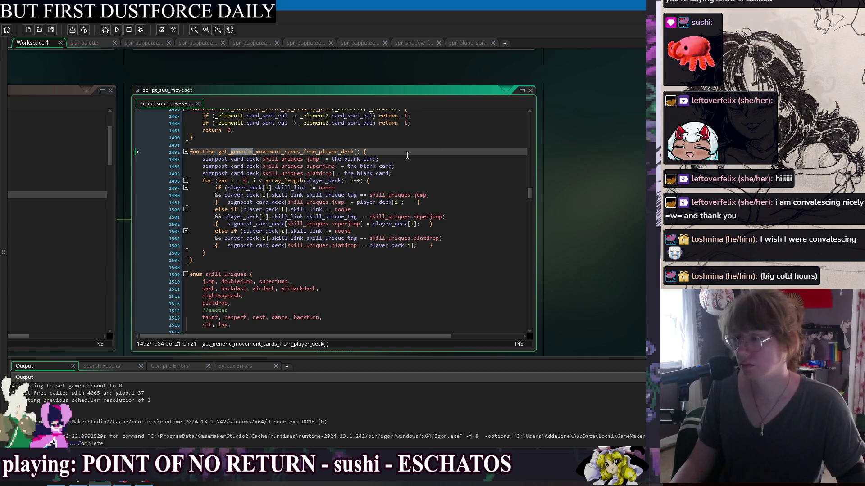
key("End")
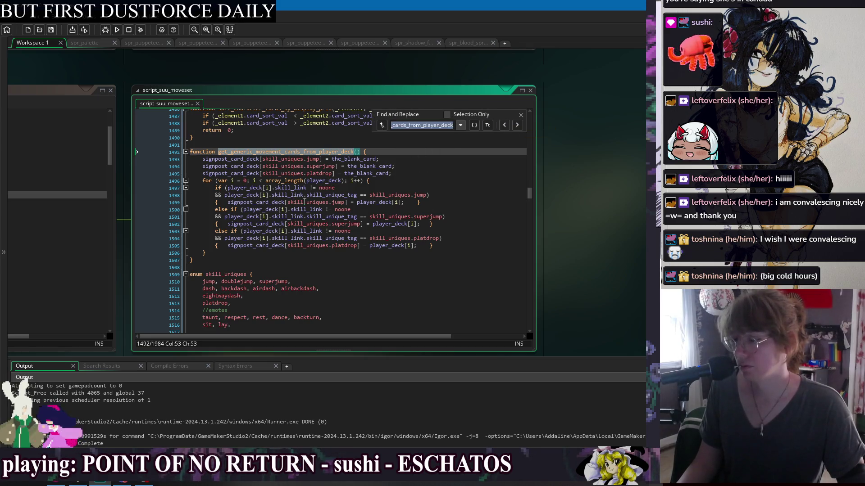
Step: Search skill_uniques.jump back to the Jump Squat state and open get_atk_card_preset's definition
left_click(273, 159)
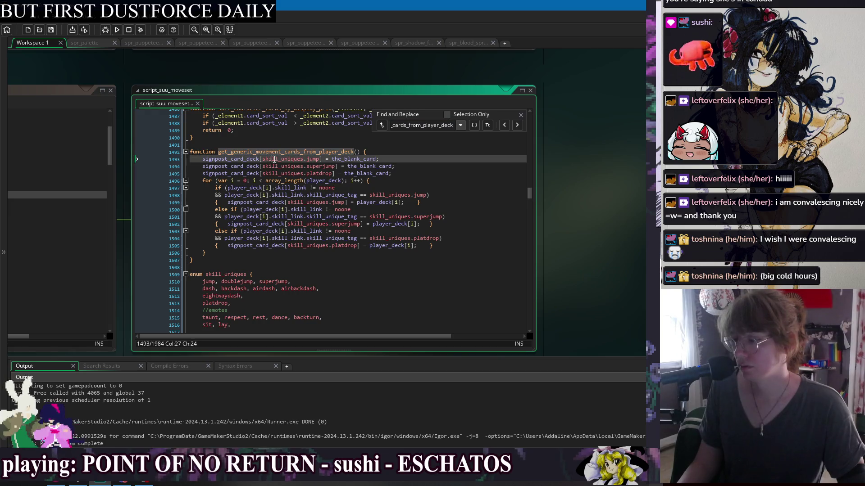
key("ctrl+f")
left_click(507, 125)
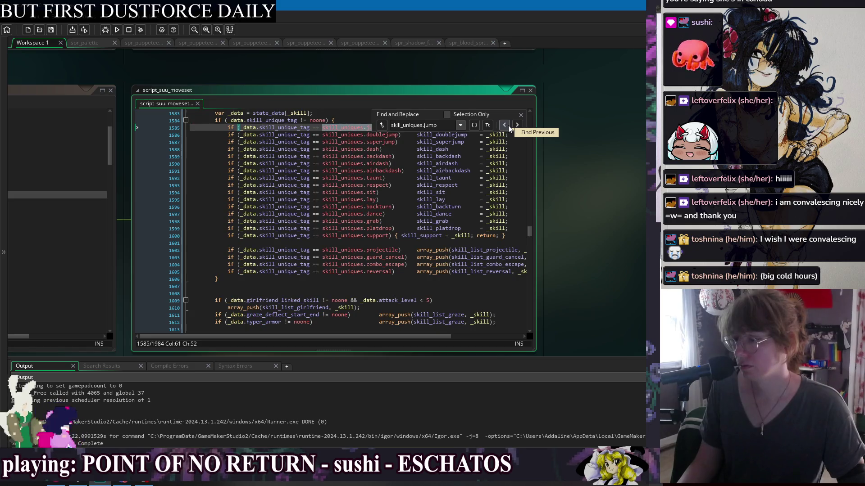
left_click(505, 125)
left_click(504, 125)
left_click(504, 125)
left_click(505, 125)
left_click(505, 125)
left_click(509, 126)
left_click(509, 126)
left_click(510, 126)
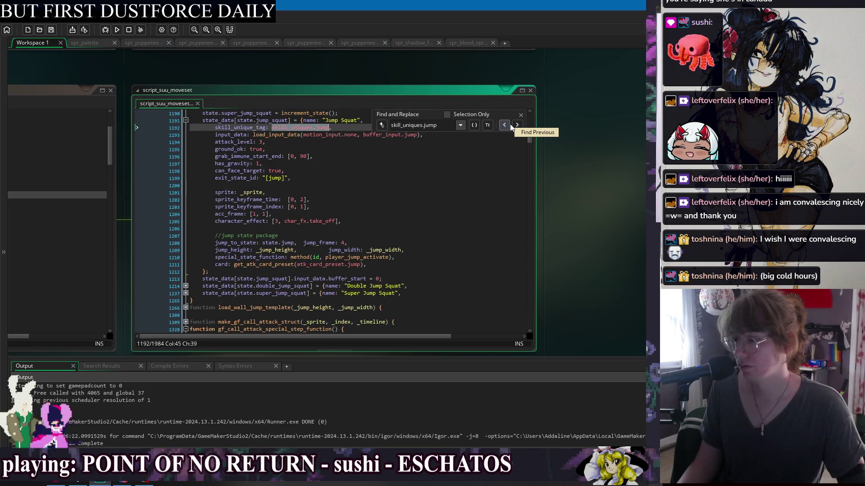
left_click(269, 265)
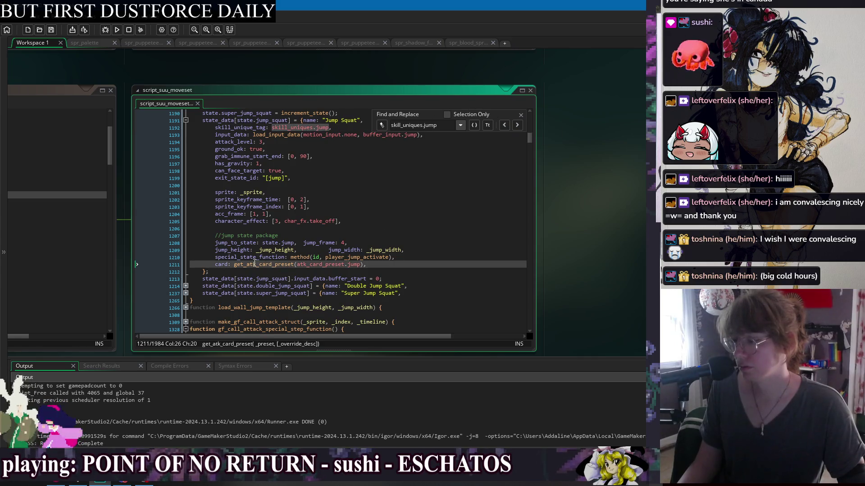
middle_click(255, 263)
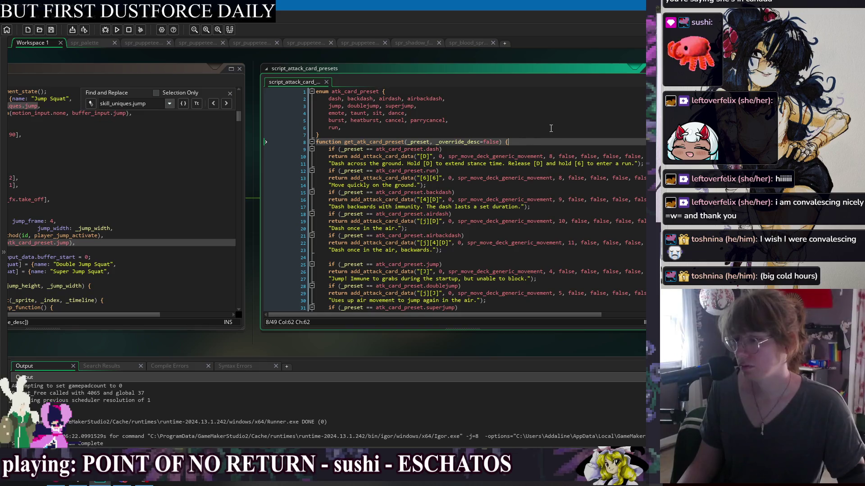
Step: Add a 'return noone;' line below the function header, close the search bar, and run the game with F5
key("Return")
type("return noone;")
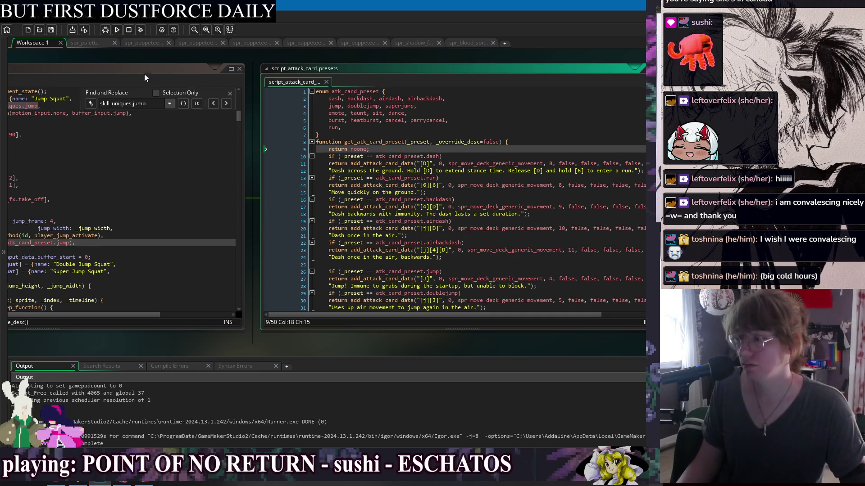
left_click_drag(144, 74, 342, 73)
left_click(445, 100)
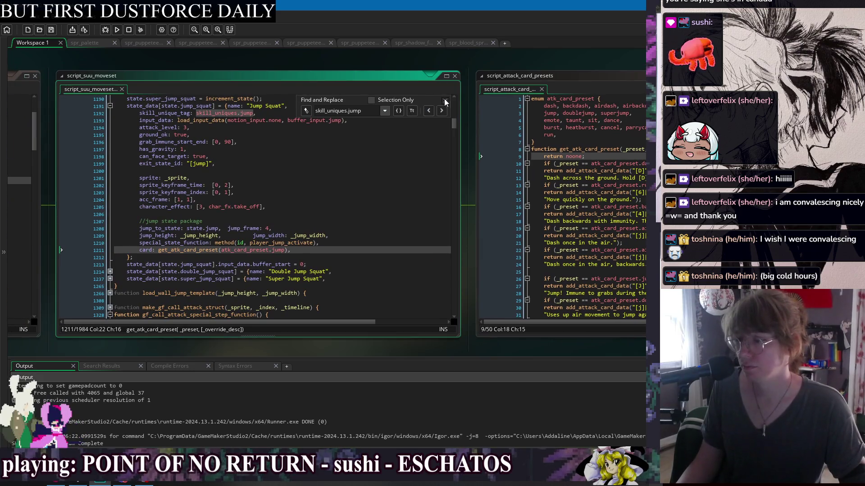
key("F5")
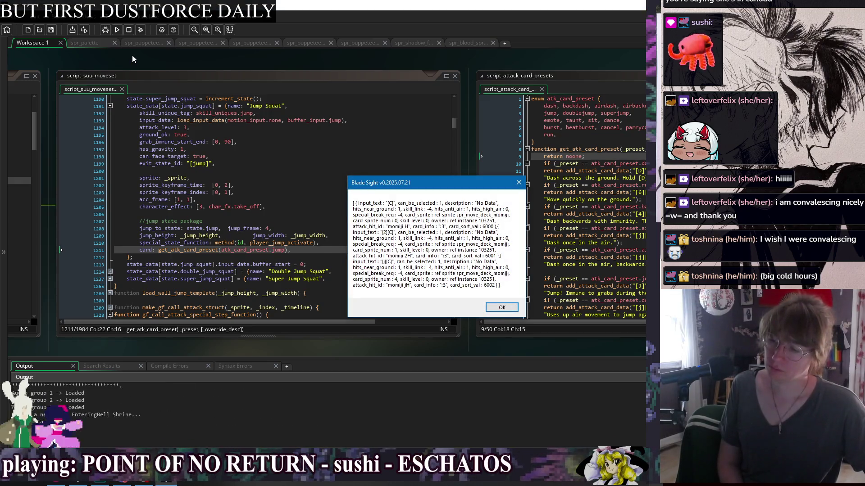
Step: Dismiss the Blade Sight card message, pause, and open the Glossary Skill List
left_click(490, 307)
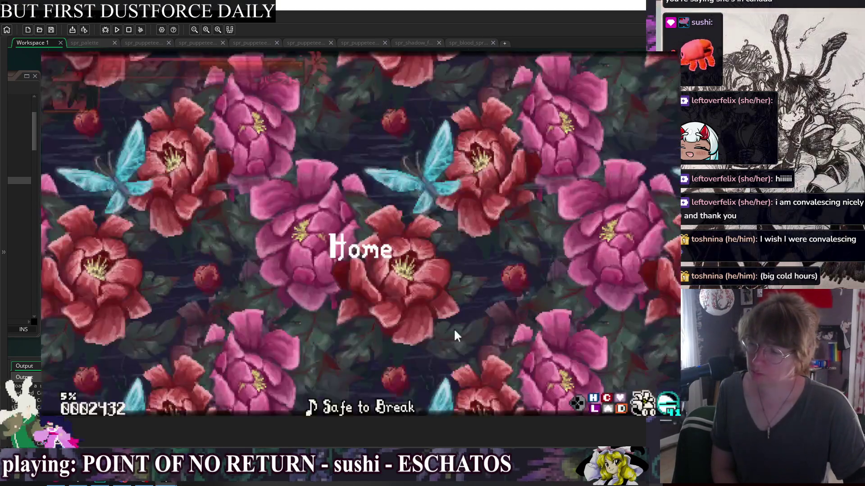
key("Escape")
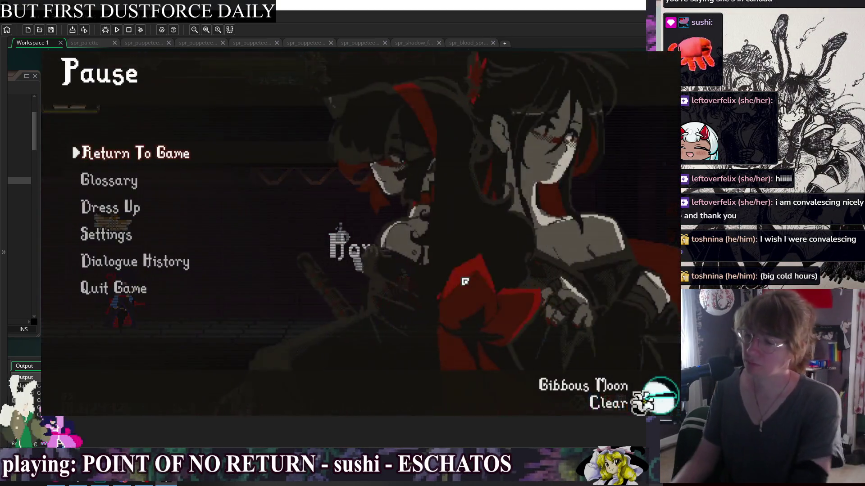
key("Down")
key("Return")
key("Return")
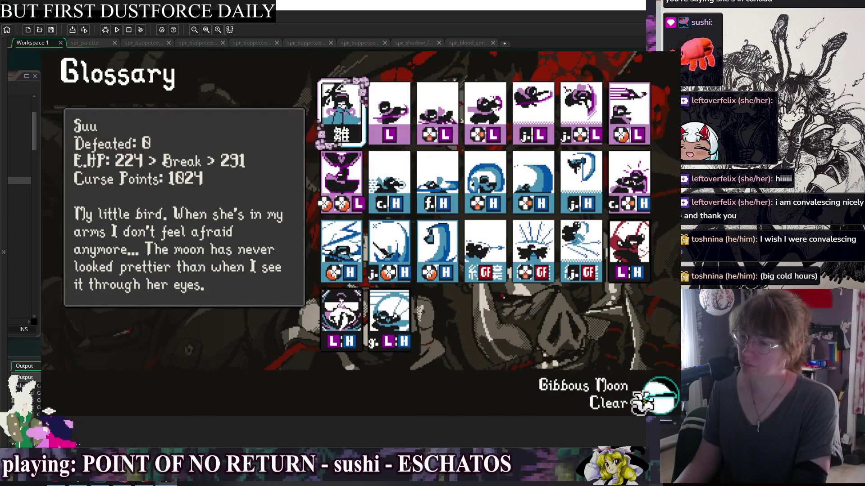
Step: Step through the Light, Down Light and j.GF cards in the grid
key("Up")
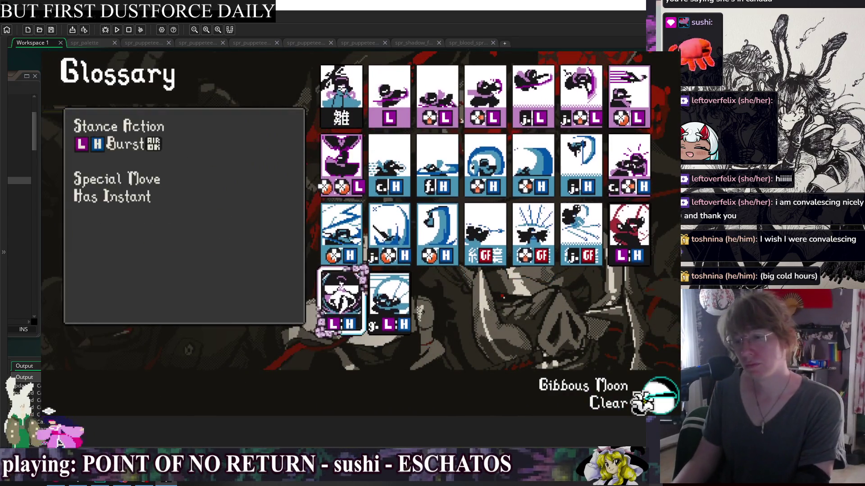
key("Up")
key("Right")
key("Up")
key("Up")
key("Right")
key("Down")
key("Left")
key("Down")
key("Left")
key("Up")
key("Up")
key("Right")
key("Right")
key("Right")
key("Down")
key("Left")
key("Left")
key("Left")
key("Left")
key("Down")
key("Left")
key("Down")
key("Up")
key("Up")
key("Right")
key("Right")
Step: Browse the grid back to Light, check Down Light and Suu's portrait card, then close the game
key("Left")
key("Left")
key("Left")
key("Left")
key("Left")
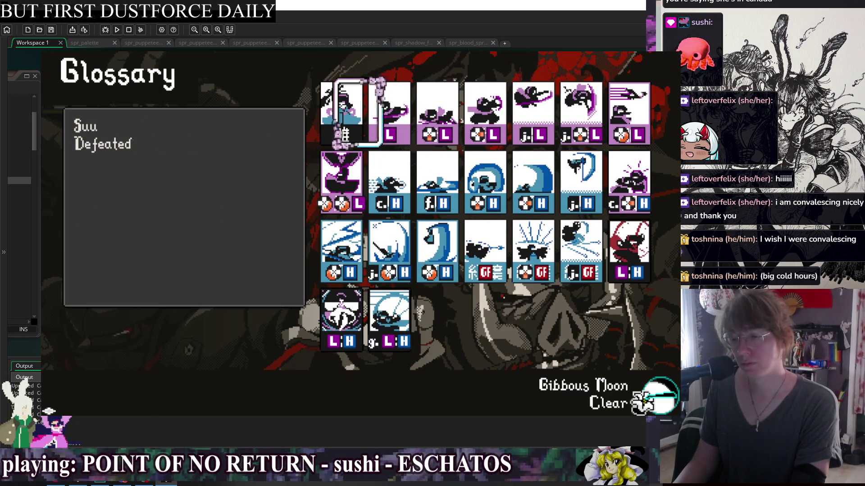
key("Down")
key("Down")
key("Right")
key("Right")
key("Up")
key("Left")
key("Up")
key("Left")
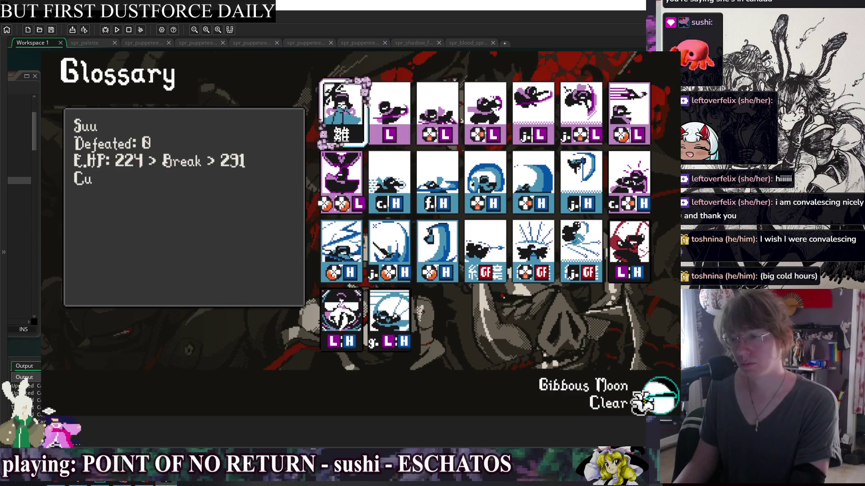
key("Right")
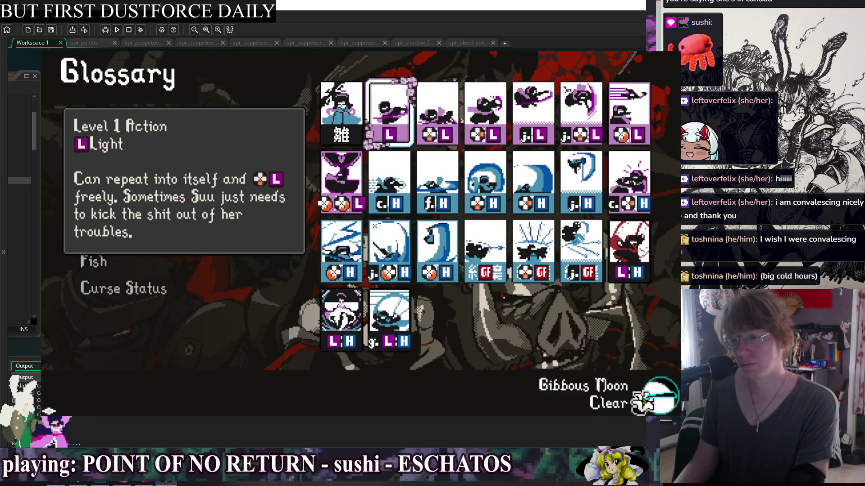
key("Right")
key("Left")
key("Left")
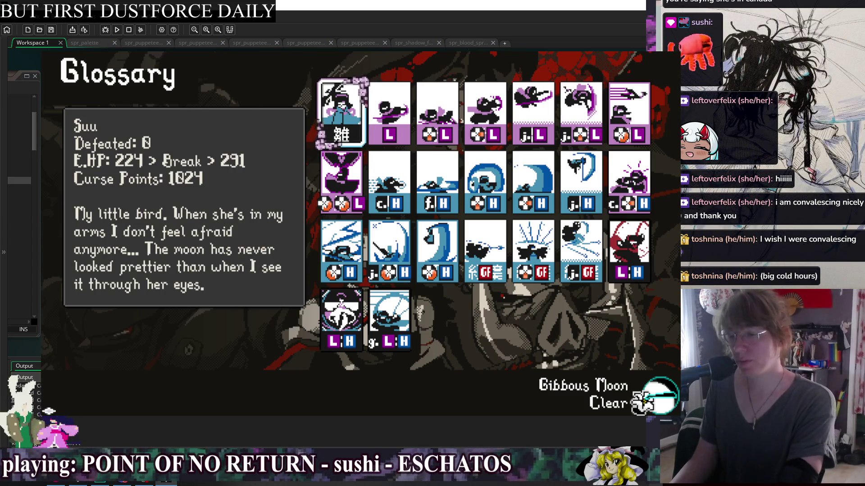
key("alt+F4")
left_click(584, 272)
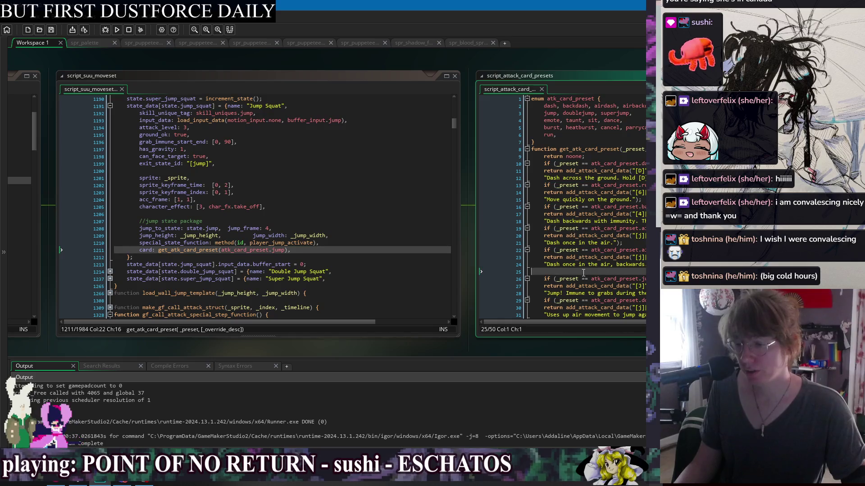
scroll(550, 269, "down", 6)
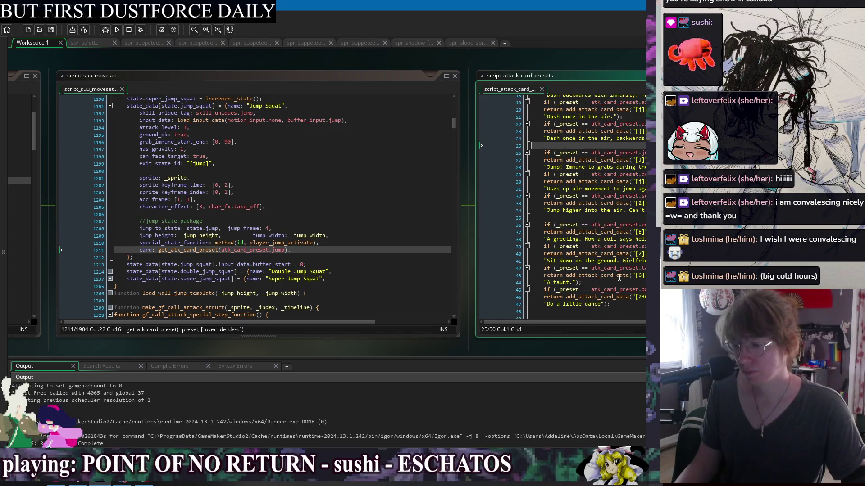
left_click(621, 310)
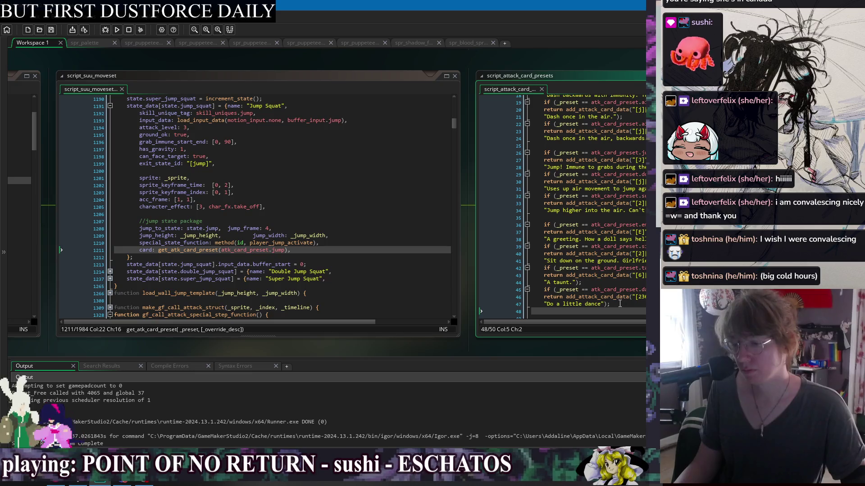
scroll(620, 304, "up", 4)
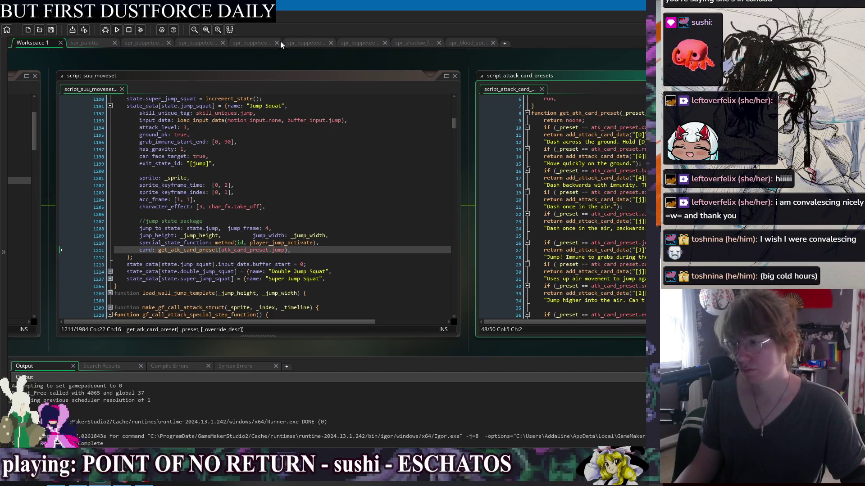
left_click_drag(252, 61, 350, 71)
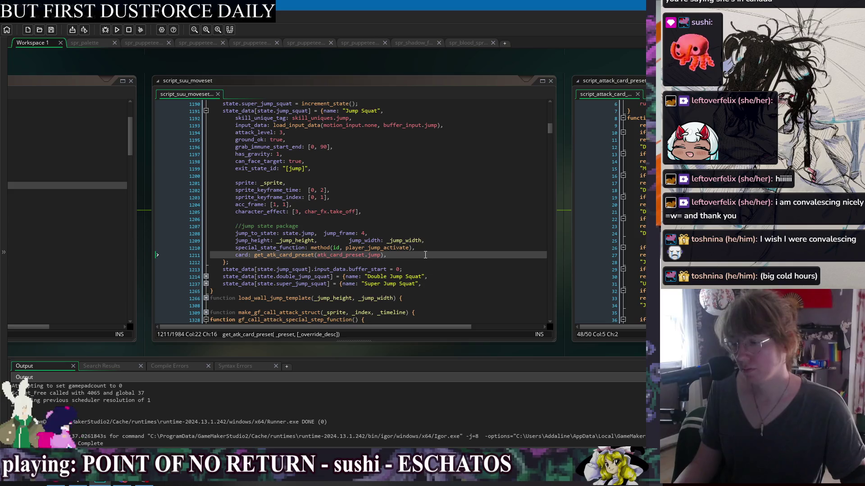
left_click(451, 248)
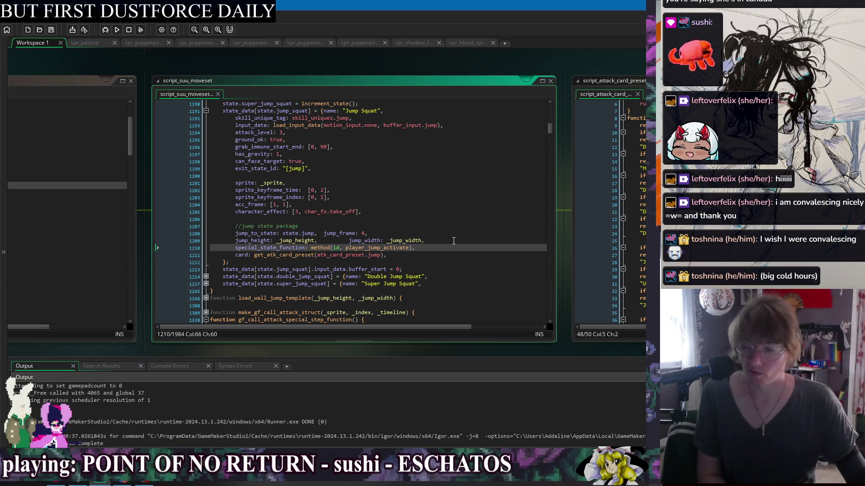
left_click(460, 255)
left_click(463, 270)
left_click(450, 298)
left_click(443, 225)
left_click(433, 154)
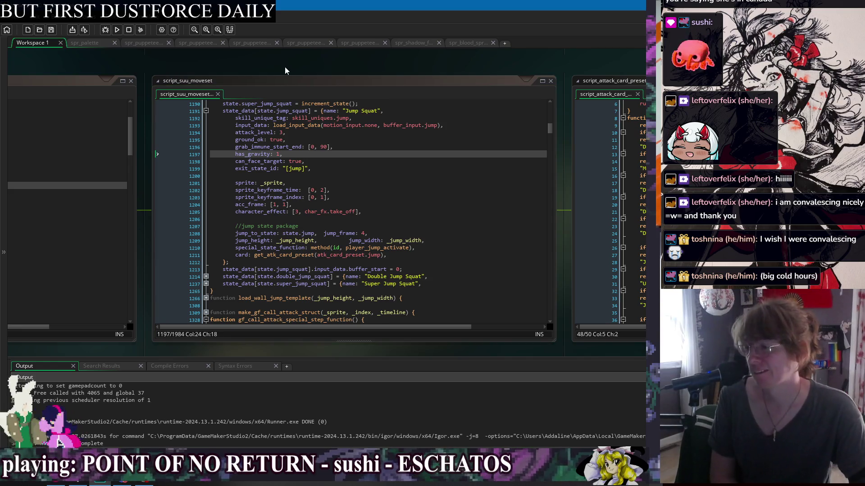
Step: Switch to obj_player_feral's code and select skill_bucket_empty on line 5077
mouse_move(282, 65)
left_mouse_down()
mouse_move(412, 66)
mouse_move(343, 69)
left_mouse_up()
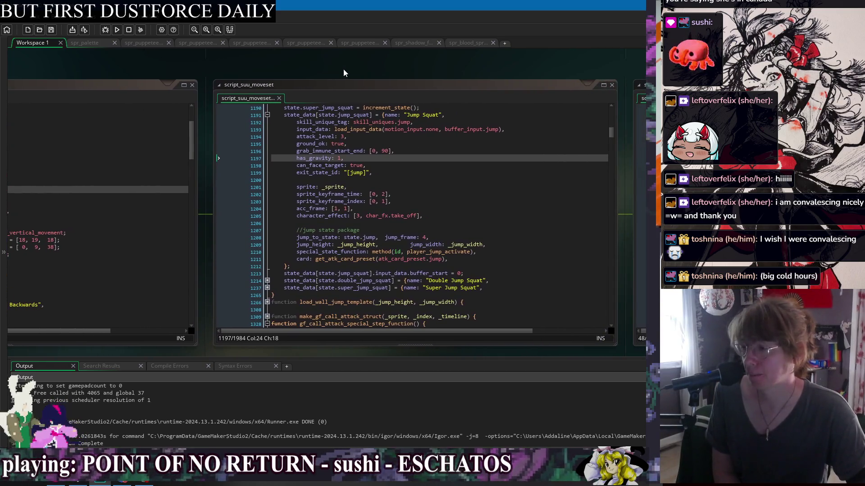
right_click(344, 69)
mouse_move(353, 83)
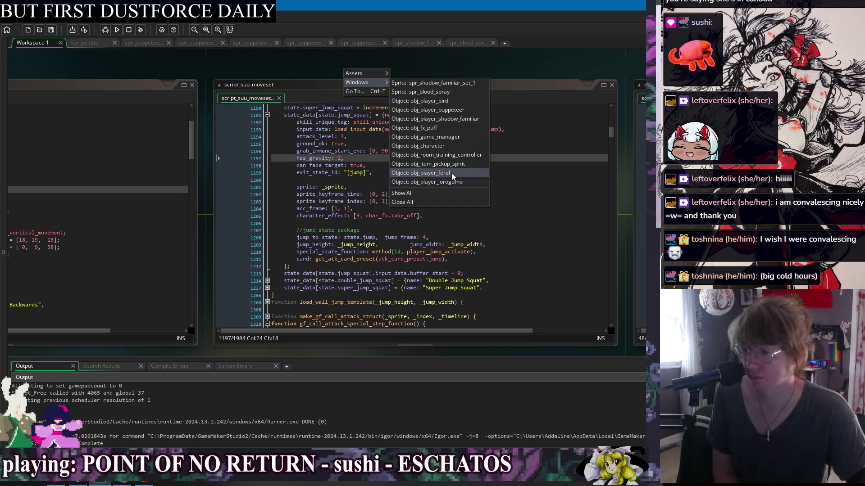
left_click(452, 173)
mouse_move(506, 51)
left_mouse_down()
mouse_move(399, 65)
mouse_move(172, 69)
mouse_move(269, 68)
left_mouse_up()
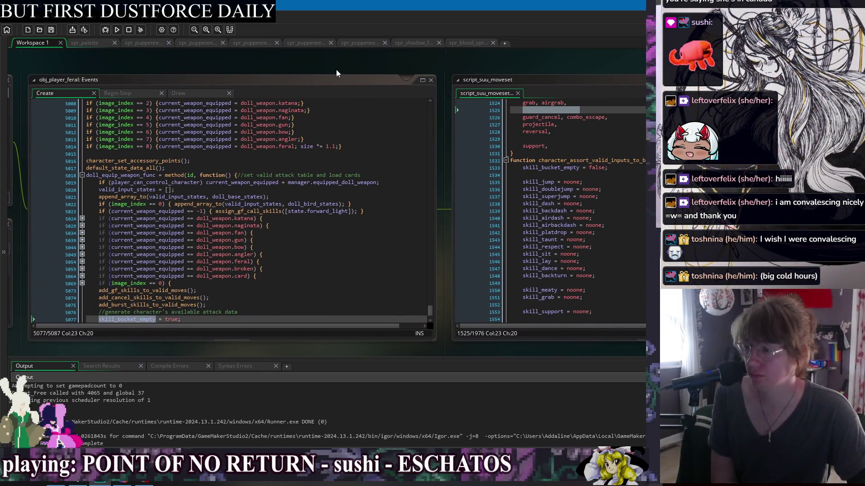
mouse_move(336, 69)
left_mouse_down()
mouse_move(247, 69)
mouse_move(295, 70)
left_mouse_up()
left_click(172, 299)
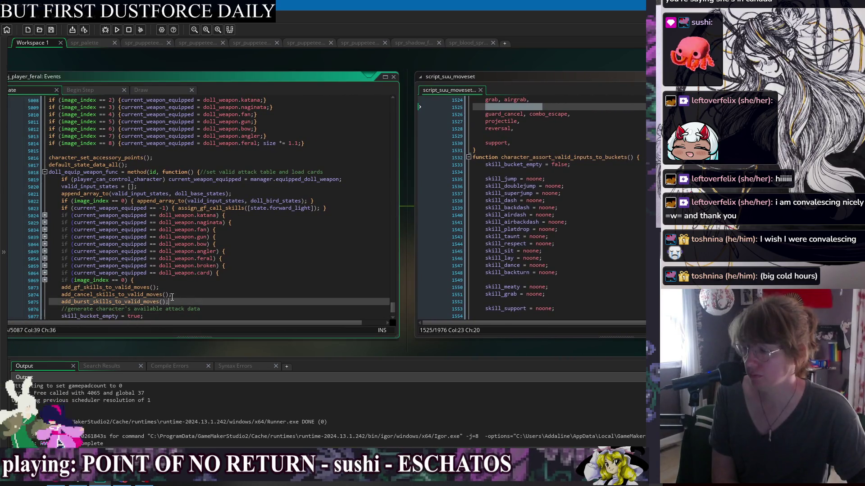
scroll(127, 310, "down", 1)
double_click(115, 298)
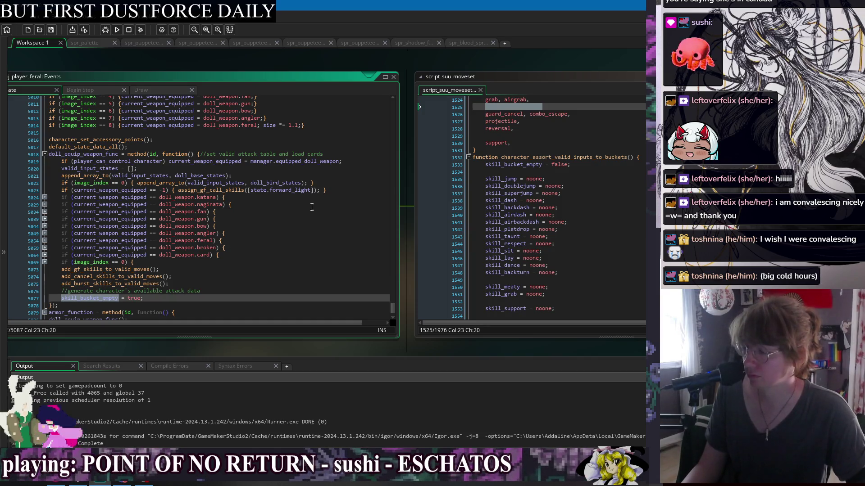
Step: Search for other uses of skill_bucket_empty, then switch to obj_character's event code
key("ctrl+f")
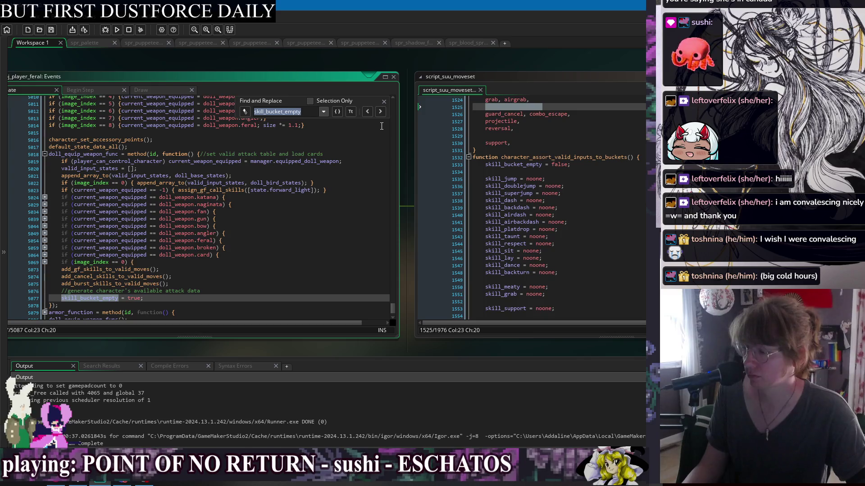
left_click(383, 102)
left_click(76, 298)
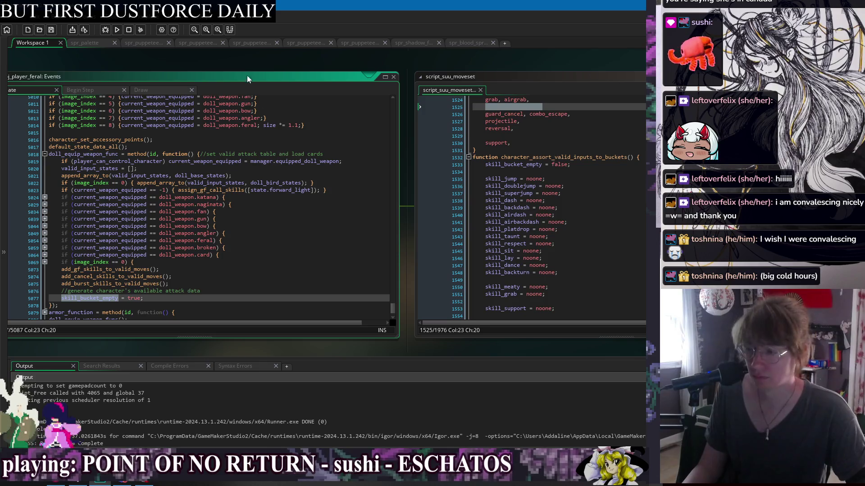
right_click(234, 58)
mouse_move(250, 70)
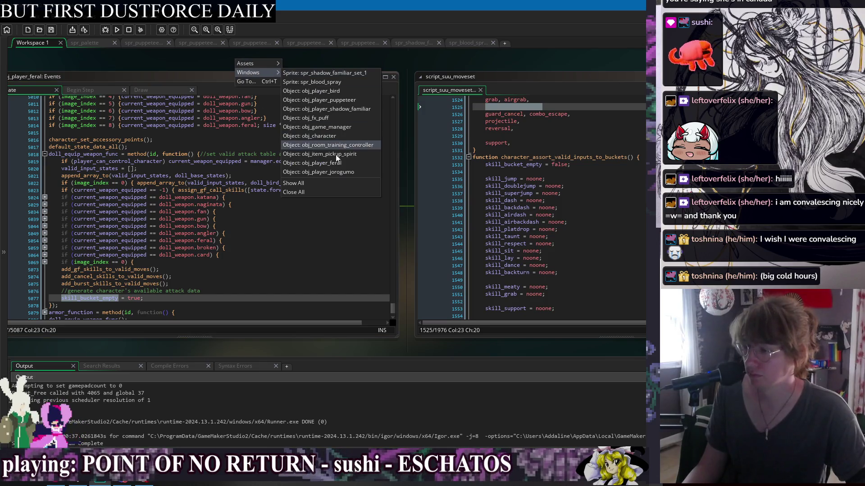
left_click(343, 136)
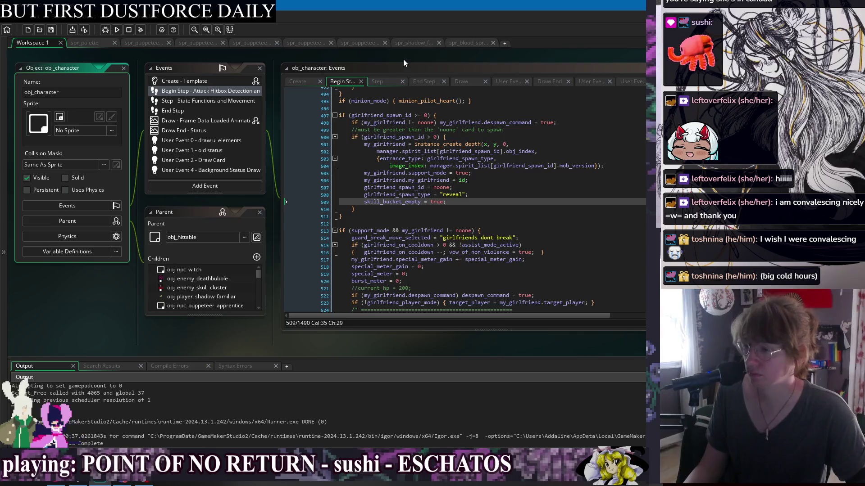
Step: Find the next use of skill_bucket_empty from line 509 of the Begin Step code
left_click(254, 92)
double_click(226, 204)
key("ctrl+f")
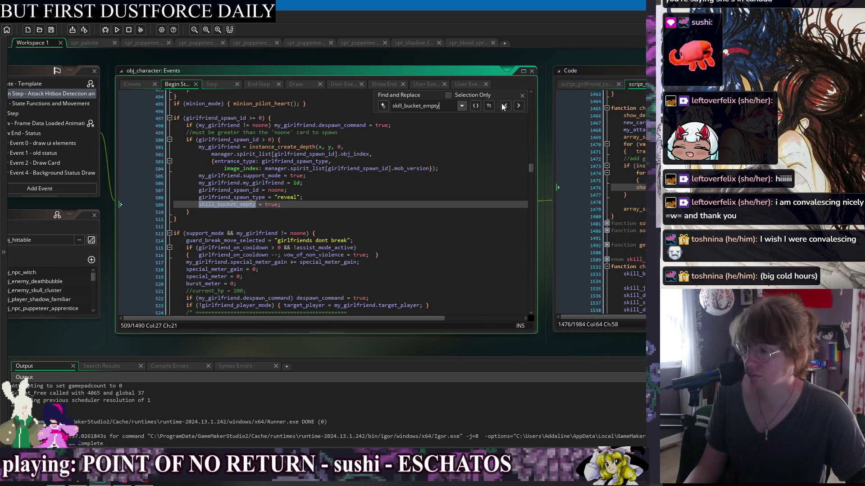
left_click(518, 107)
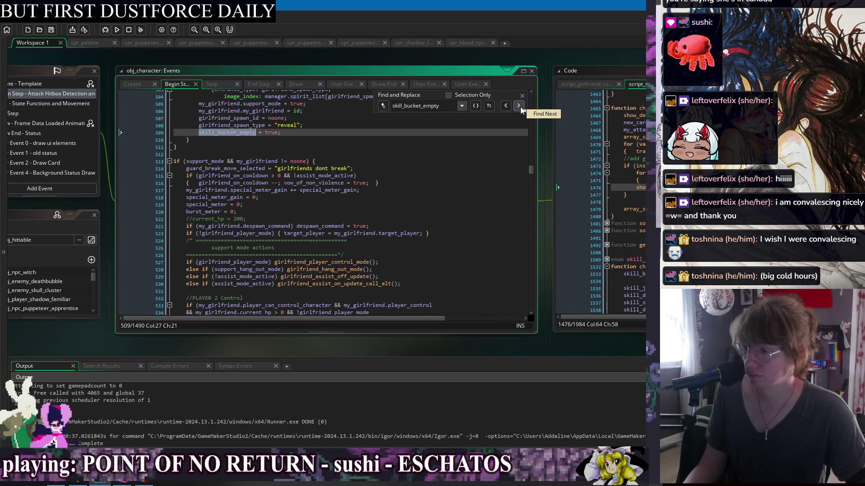
Step: Prefix the show_debug_message("Updated Cards") line with // and save the script
left_click(599, 108)
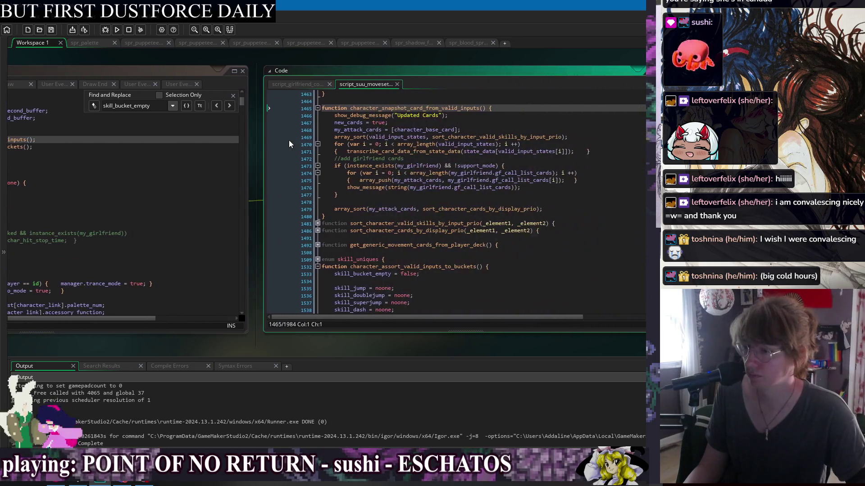
key("Down")
key("Home")
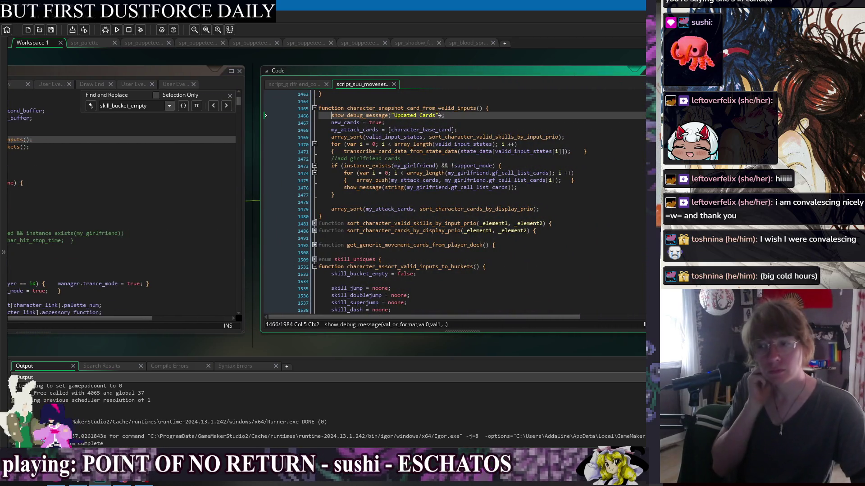
type("//")
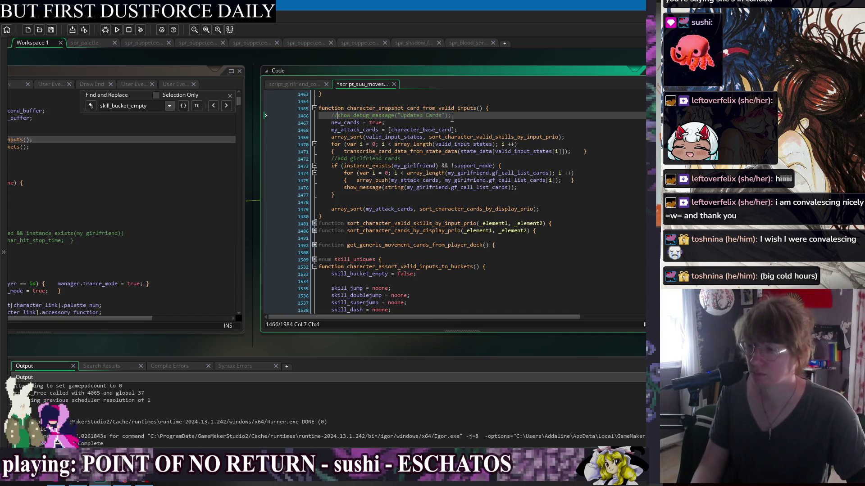
left_click(463, 122)
key("ctrl+s")
left_click(479, 114)
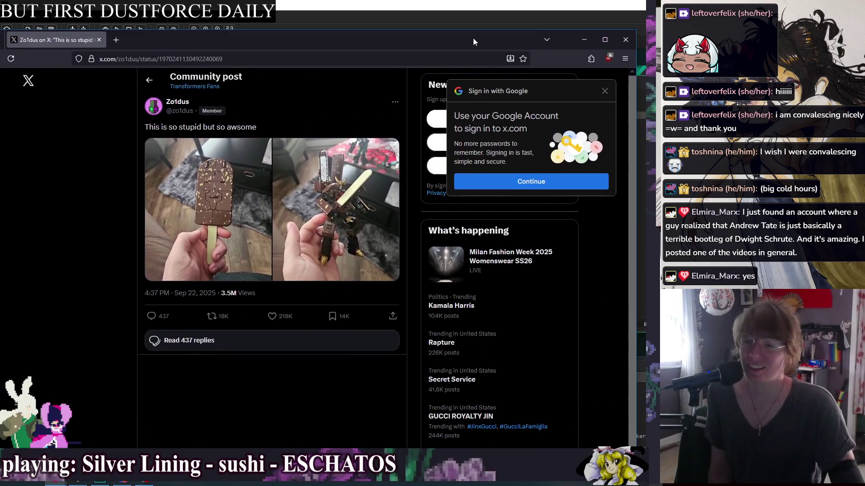
Step: Compare the X post's popsicle photo with the robot photo it transforms into
left_click_drag(473, 38, 499, 23)
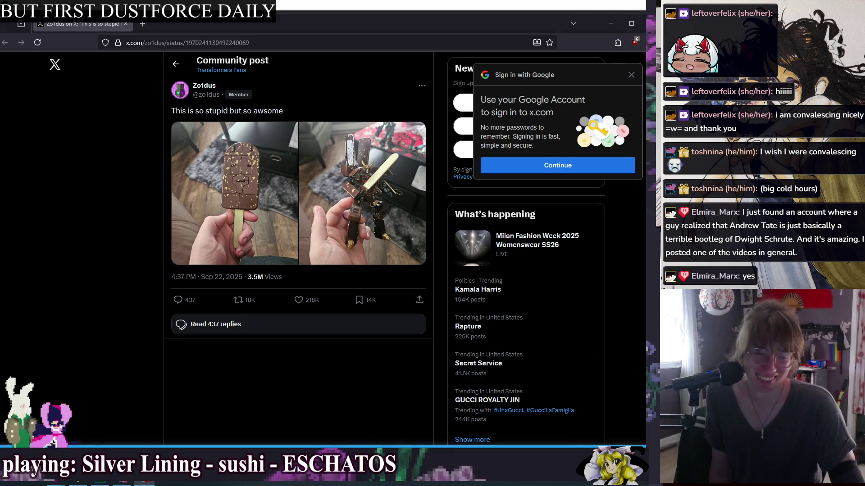
left_click(216, 242)
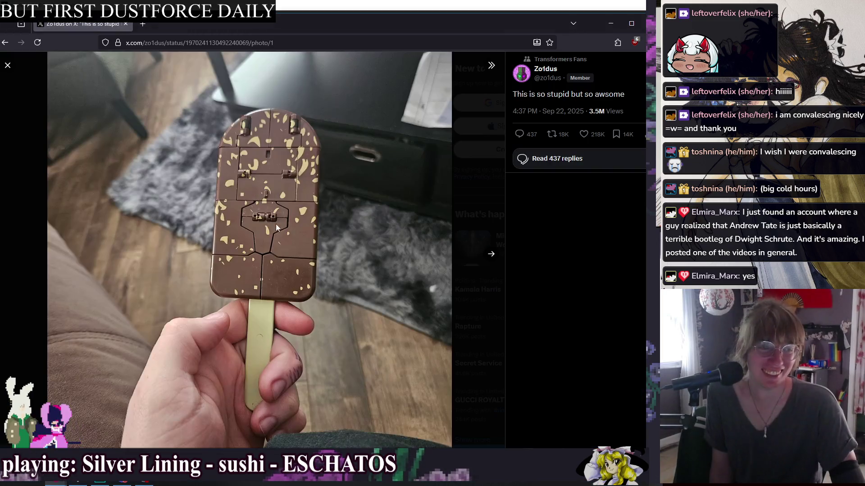
left_click(490, 255)
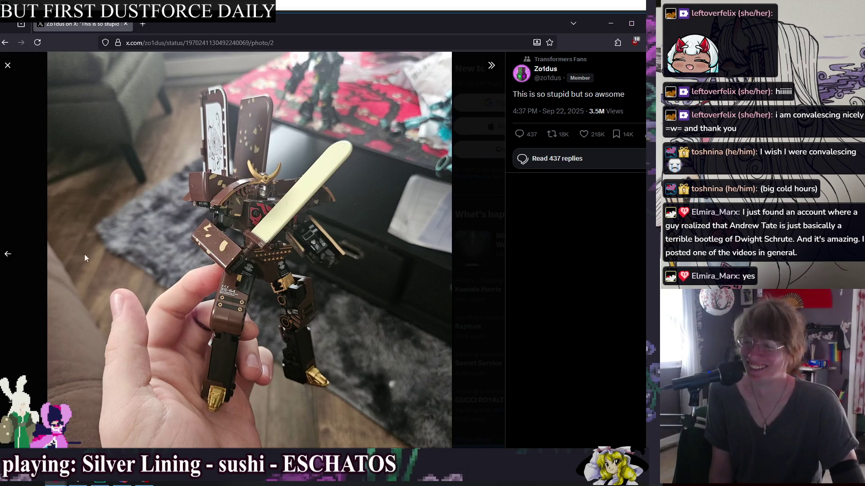
left_click(8, 255)
left_click(490, 256)
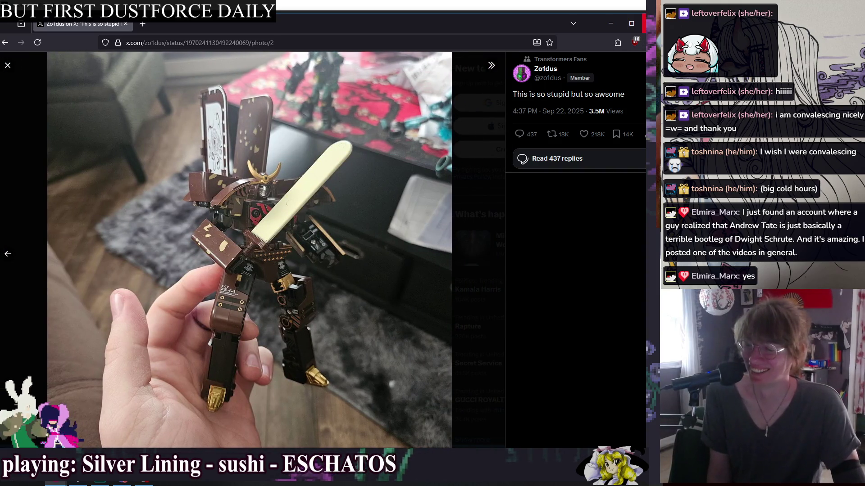
key("alt+Tab")
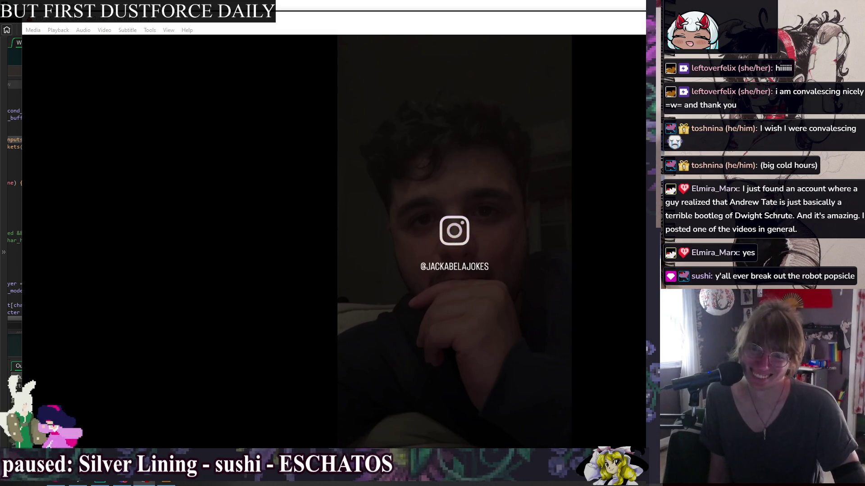
Step: Quit the VLC comedy clip with Ctrl+Q to get back to GameMaker
key("ctrl+q")
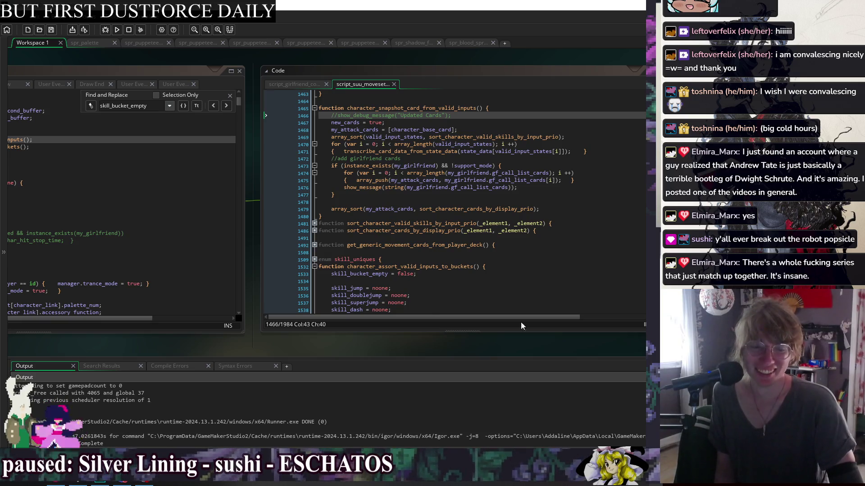
Step: Dismiss the Find and Replace bar and shift the workspace to reveal obj_character's Begin Step code
left_click(451, 203)
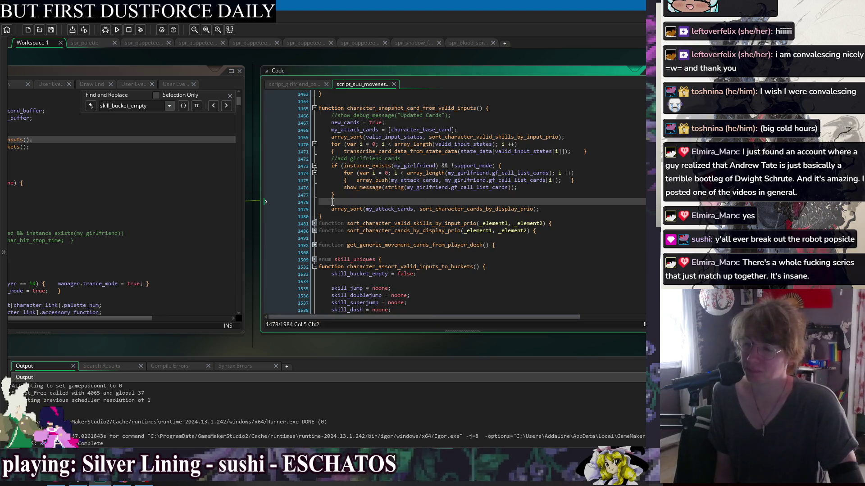
left_click(183, 56)
left_click(230, 95)
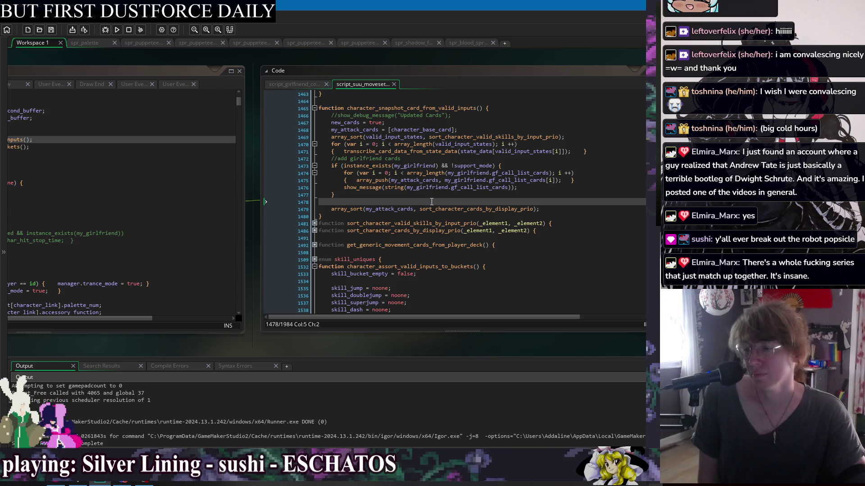
left_click_drag(207, 60, 336, 61)
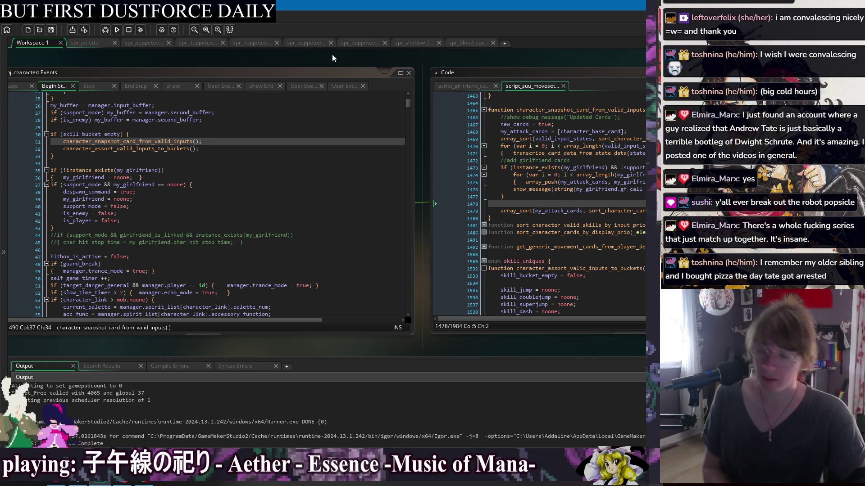
left_click_drag(532, 65, 458, 58)
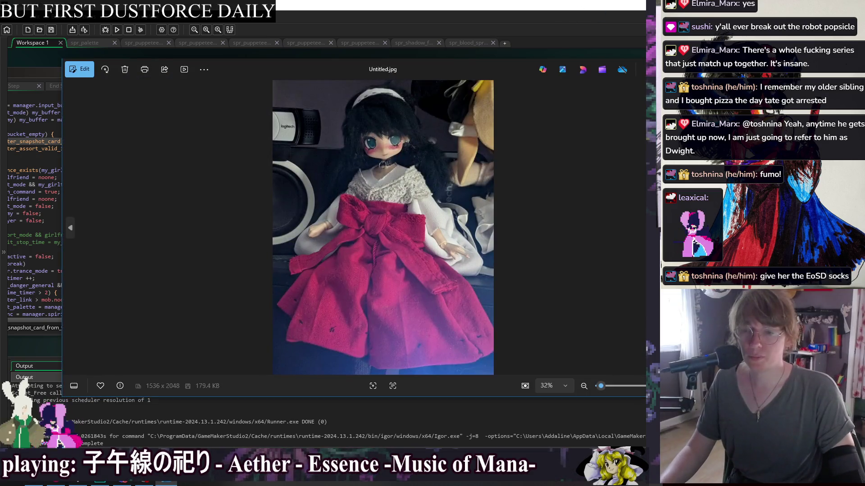
Step: Narrow the doll photo viewer and bring the Tumblr Touhou title-screen image on screen
left_click_drag(646, 147, 463, 147)
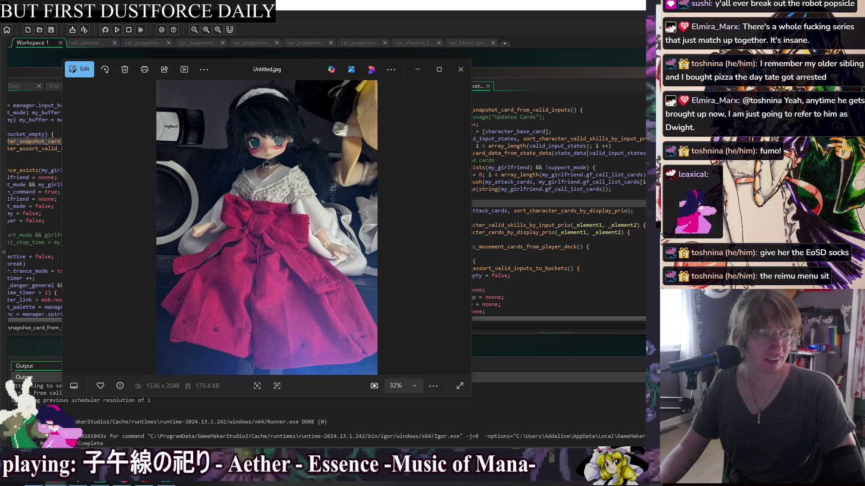
mouse_move(554, 81)
left_mouse_down()
mouse_move(521, 142)
mouse_move(232, 77)
left_mouse_up()
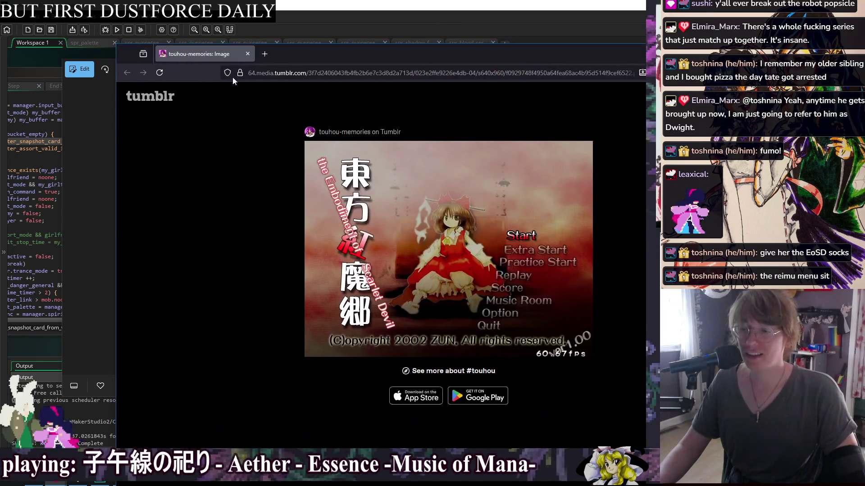
Step: Arrange the Firefox window and the doll photo viewer side by side
left_click_drag(116, 141, 357, 130)
left_click_drag(589, 55, 610, 35)
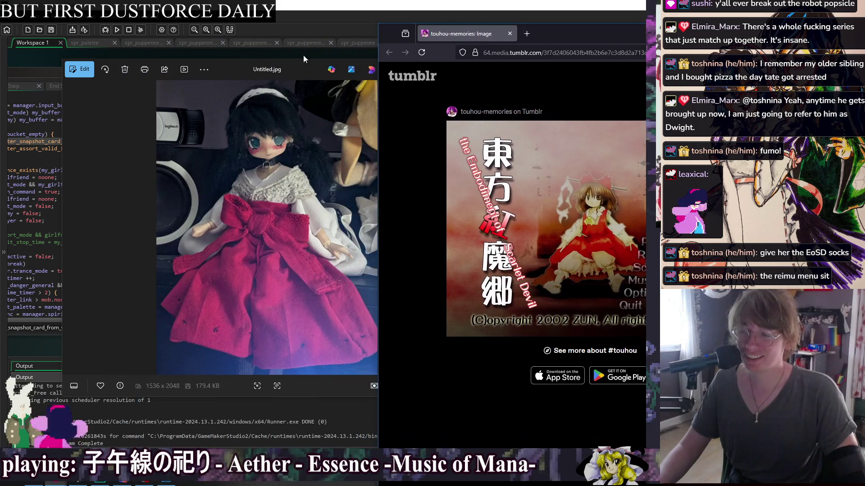
left_click_drag(289, 67, 253, 62)
left_click_drag(618, 40, 578, 29)
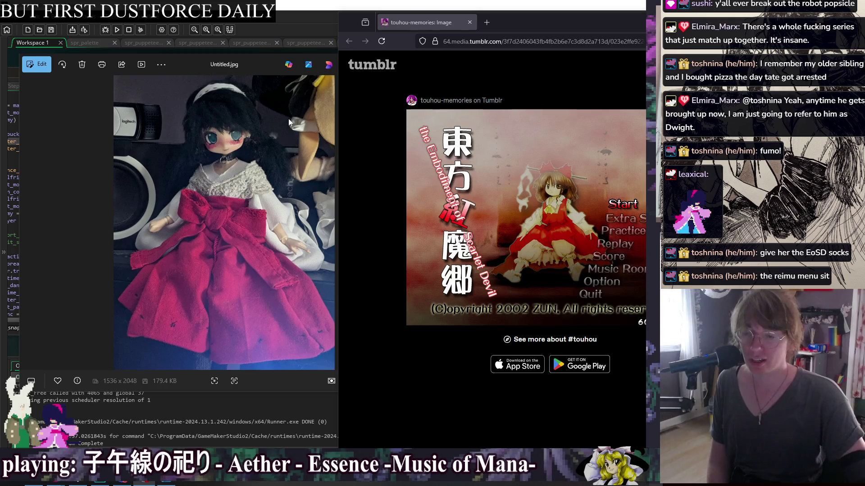
Step: Close the doll photo and the Tumblr image window
key("alt+F4")
left_click_drag(468, 22, 312, 16)
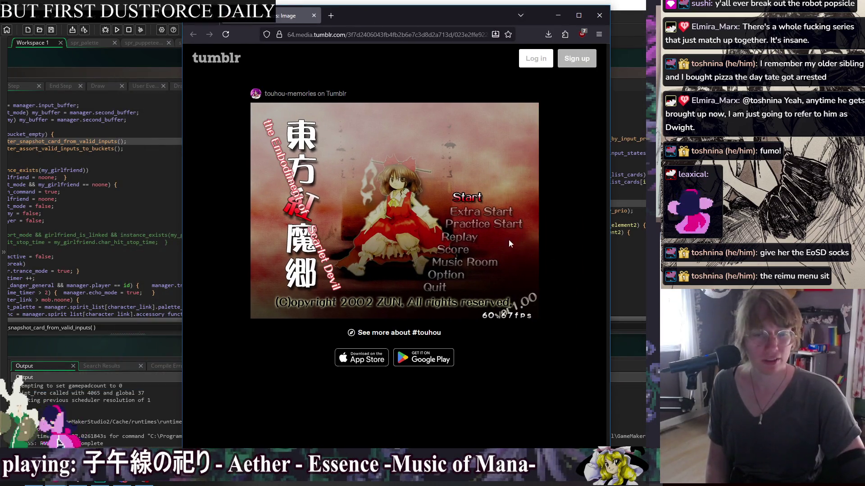
left_click(608, 16)
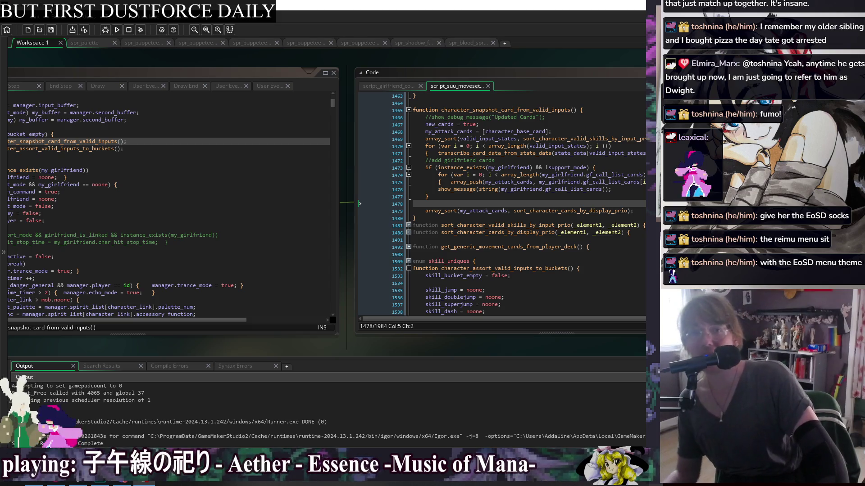
left_click(585, 60)
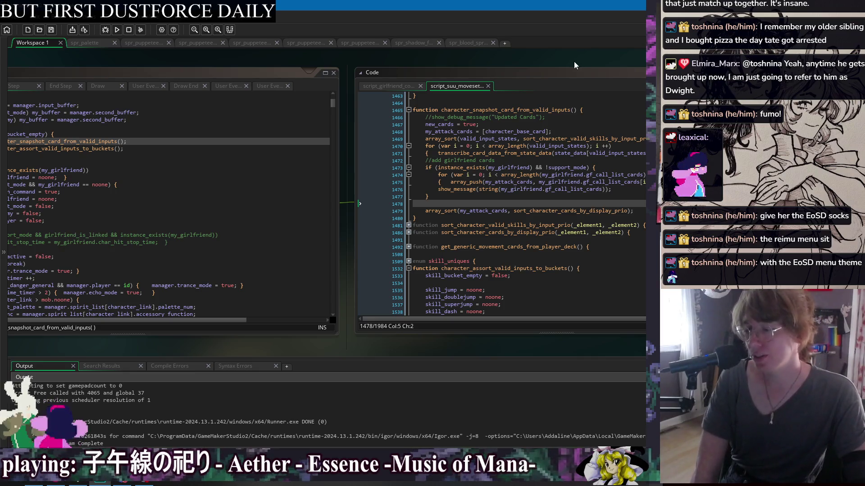
left_click_drag(571, 61, 425, 62)
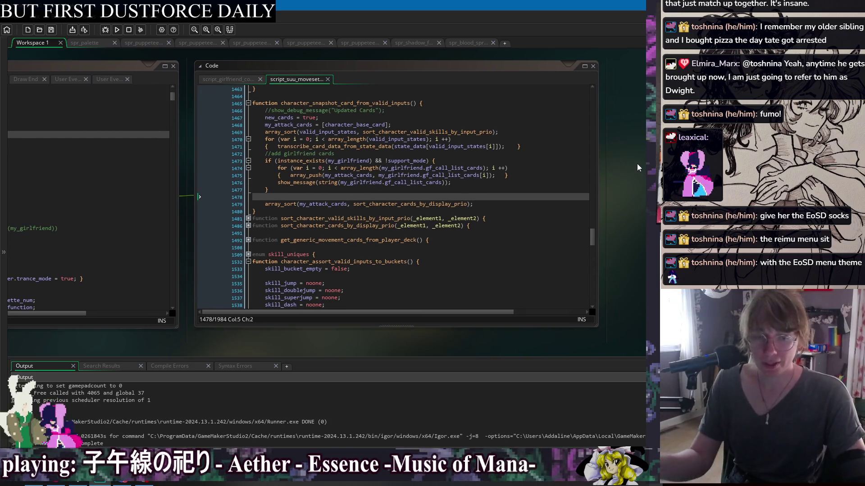
mouse_move(231, 82)
left_mouse_down()
mouse_move(256, 62)
mouse_move(495, 64)
left_mouse_up()
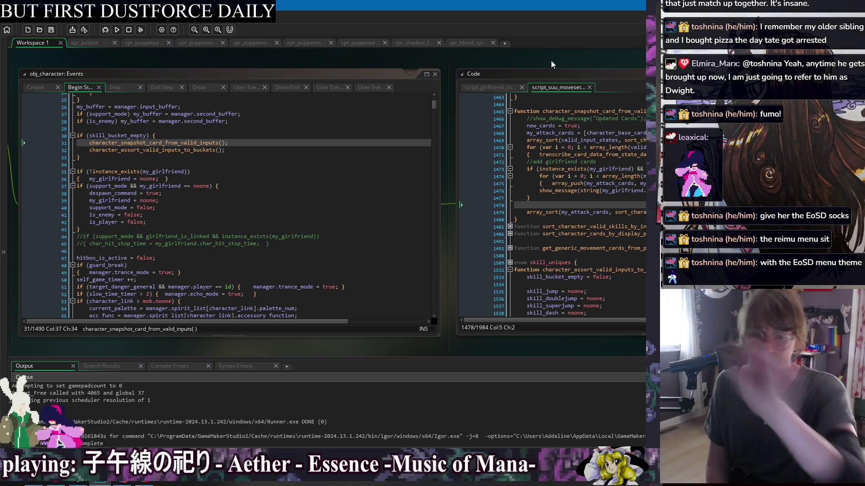
left_click_drag(558, 61, 333, 66)
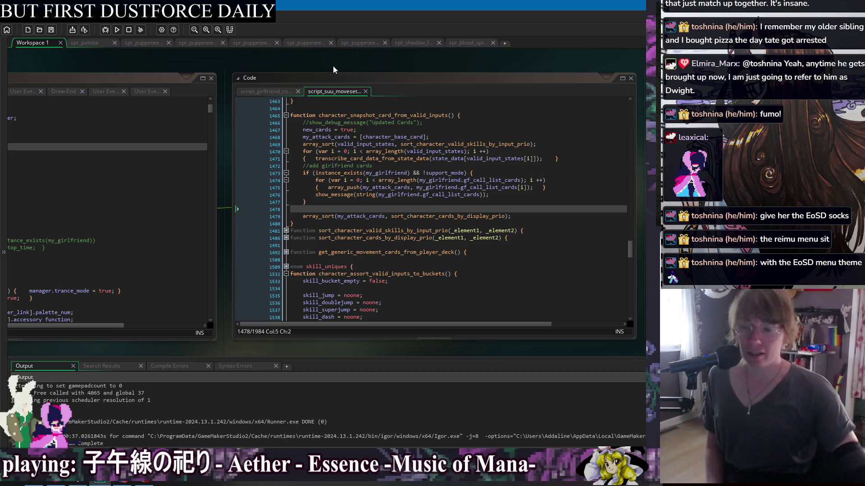
left_click(513, 212)
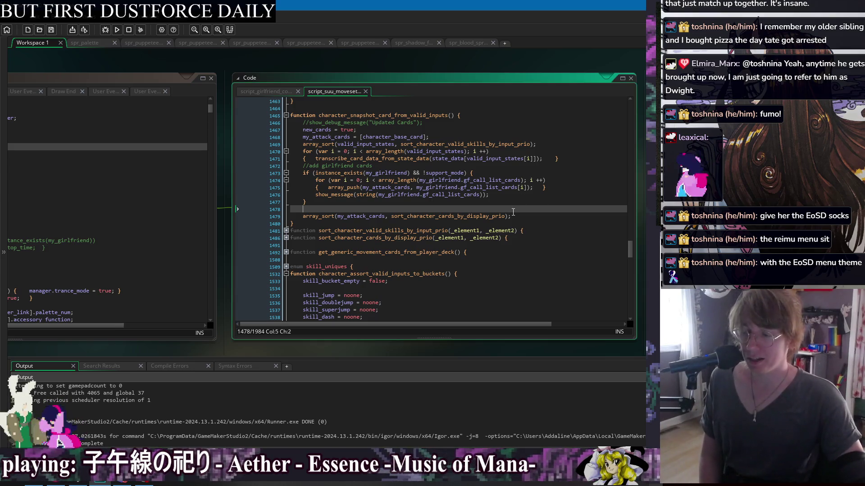
mouse_move(175, 61)
left_mouse_down()
mouse_move(377, 68)
mouse_move(395, 60)
left_mouse_up()
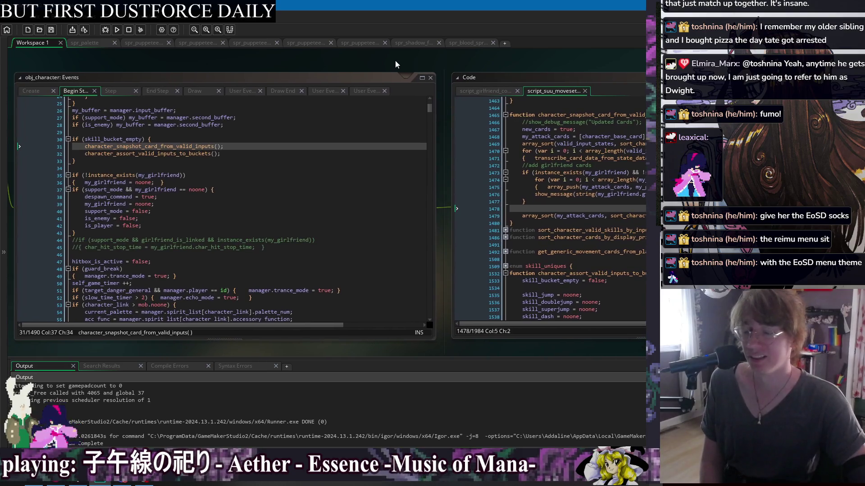
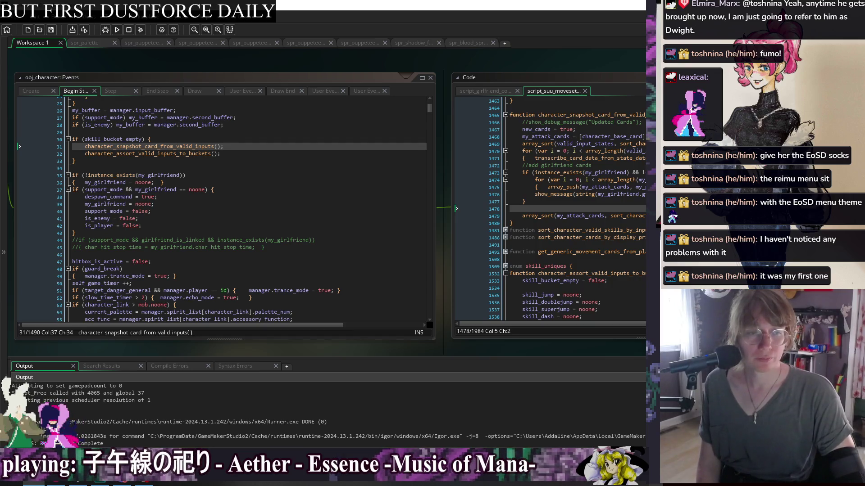
Step: In the TH06 folder, run vpatch.exe, dismiss its error, then launch 東方紅魔郷.exe directly
key("alt+Tab")
scroll(290, 316, "down", 5)
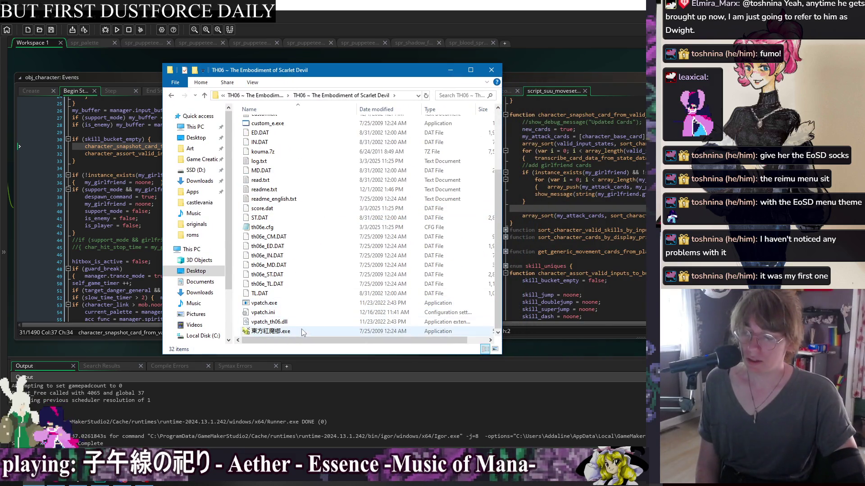
double_click(302, 303)
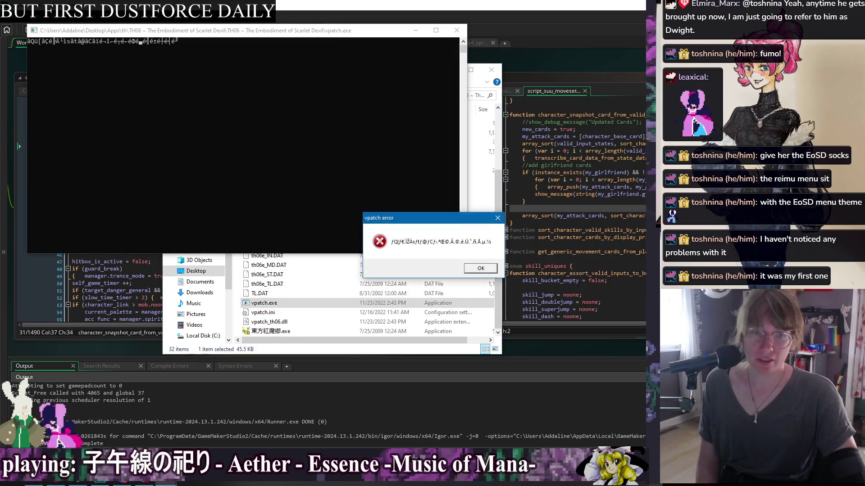
left_click(480, 268)
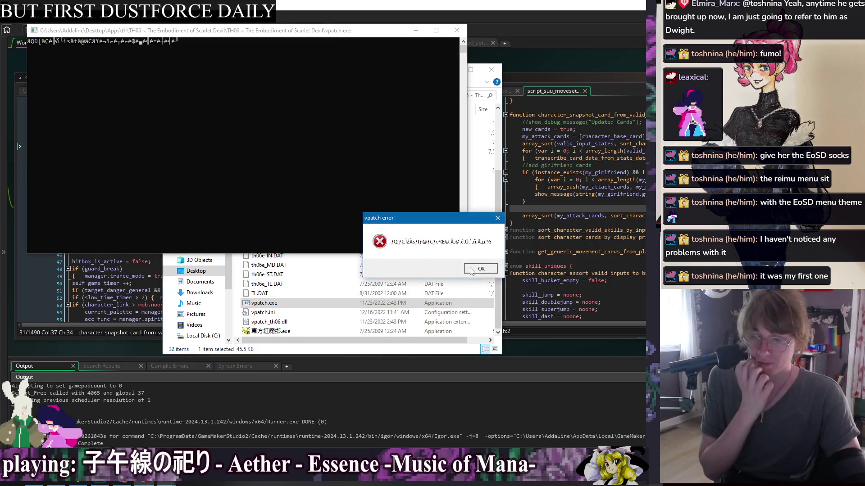
double_click(312, 332)
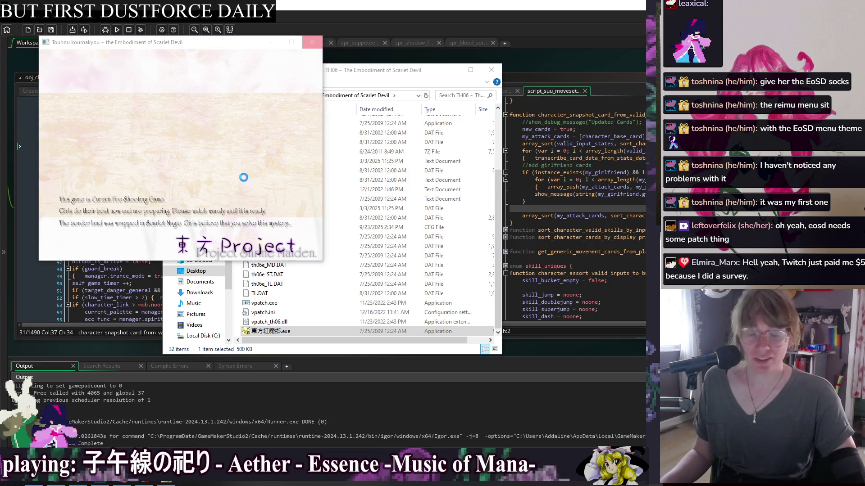
Step: Pause the music and force the frozen game window shut with 'Close the program'
key("XF86AudioPlay")
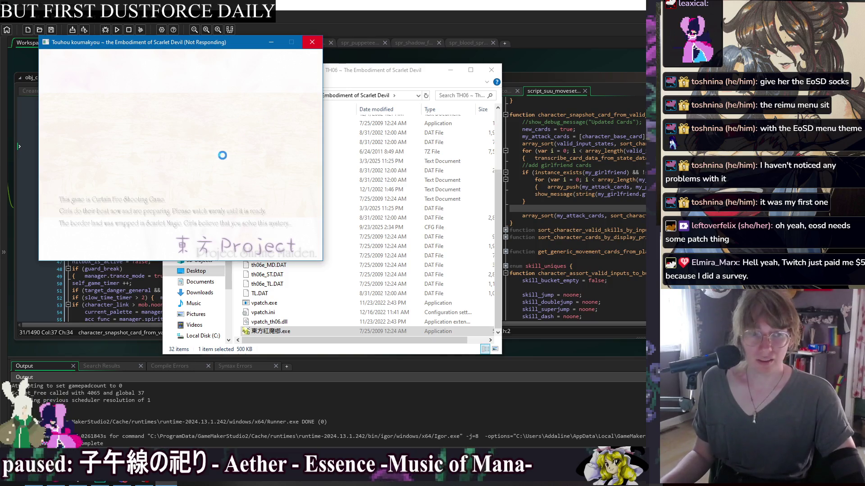
left_click(311, 42)
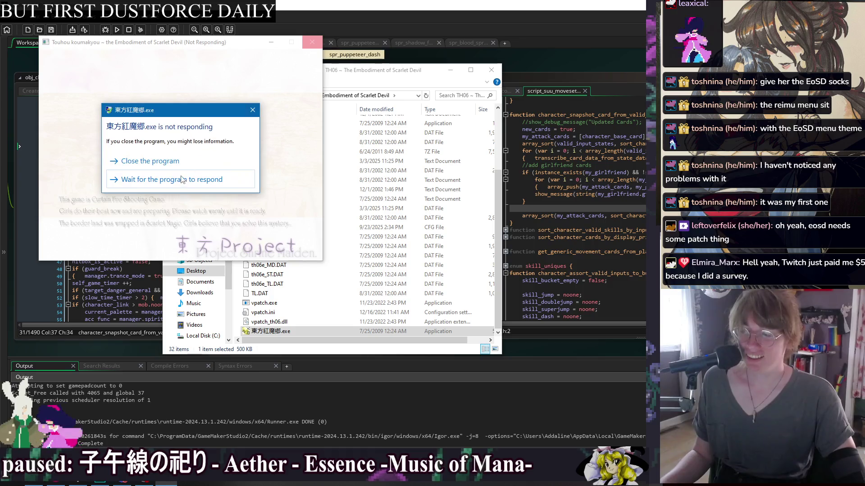
left_click(170, 161)
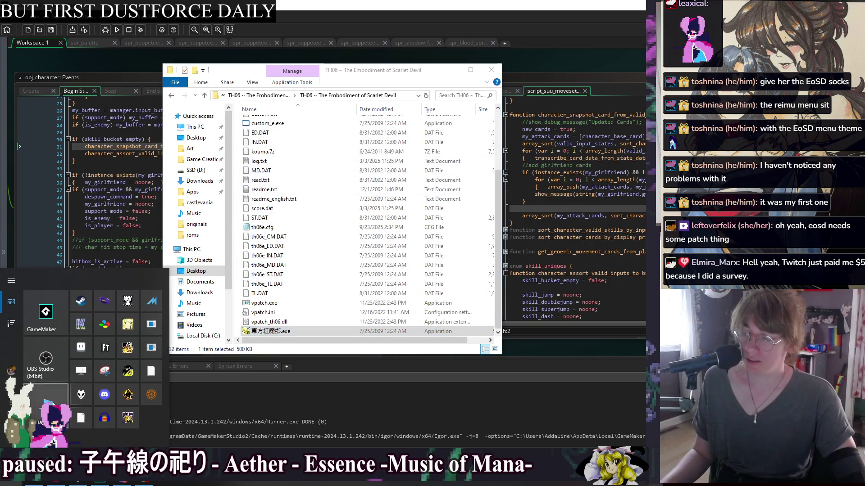
Step: Open Apps > th > Locale.Emulator.2.5.0.1 in a second window and drop vpatch.exe onto LEProc.exe
key("super+e")
left_click_drag(429, 85, 723, 91)
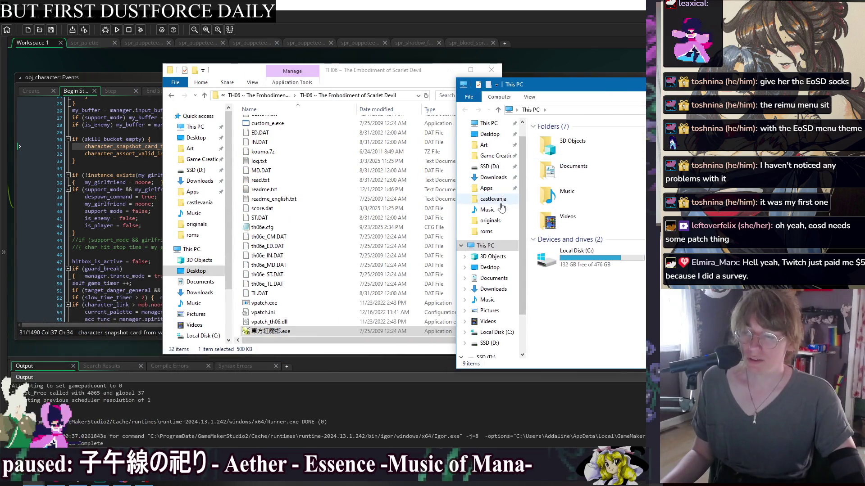
scroll(491, 230, "up", 1)
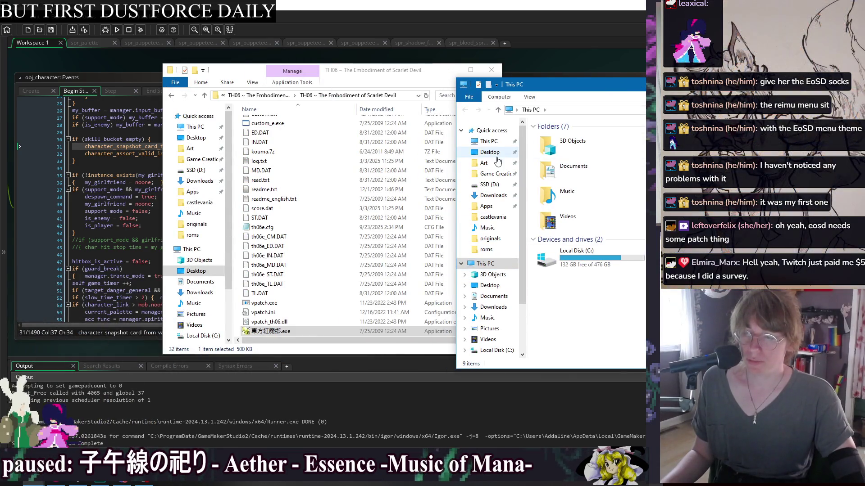
left_click(486, 205)
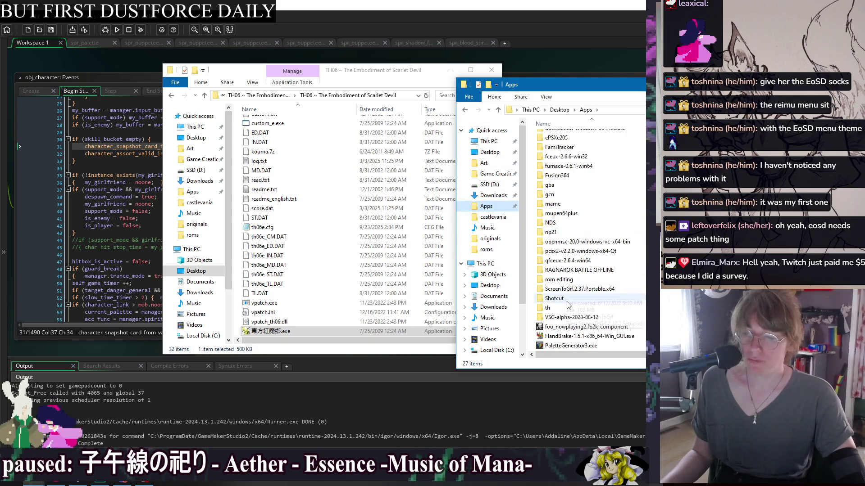
double_click(547, 307)
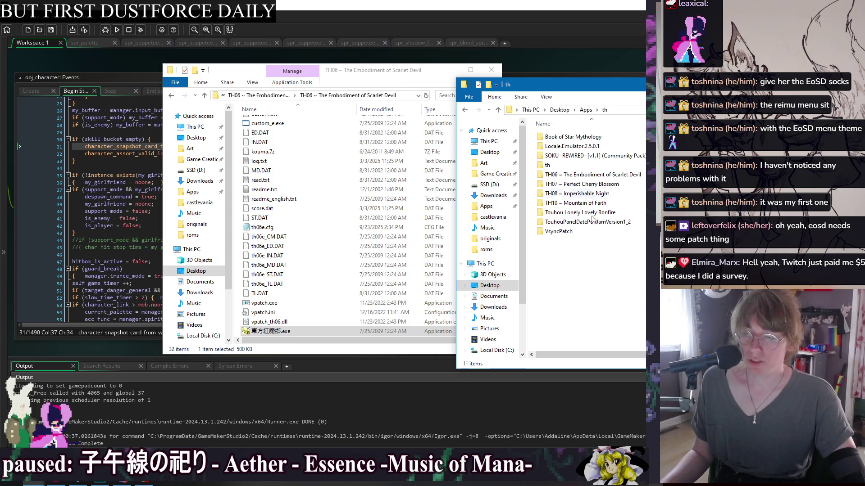
double_click(571, 146)
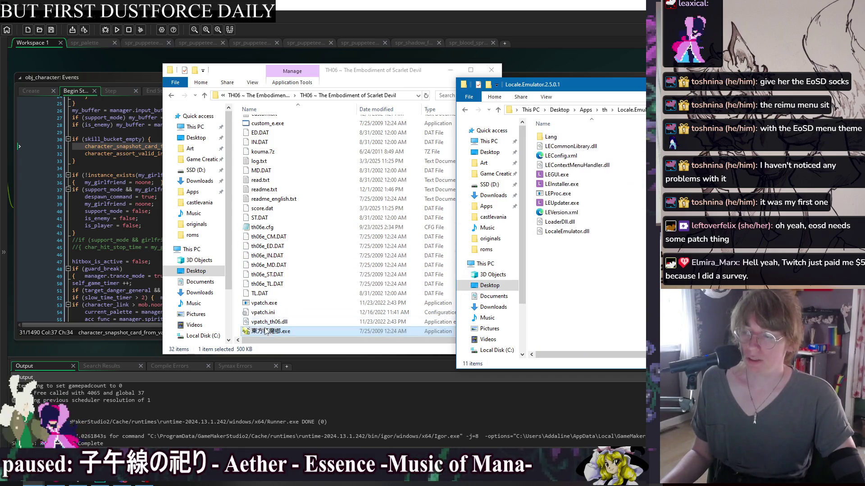
left_click(264, 305)
mouse_move(256, 306)
left_mouse_down()
mouse_move(518, 302)
mouse_move(631, 214)
mouse_move(589, 199)
left_mouse_up()
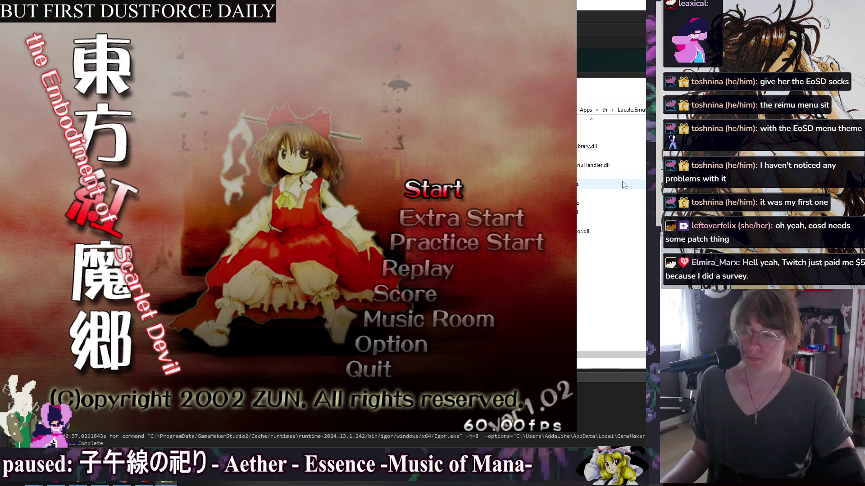
Step: Start a new game and choose Hard difficulty
key("z")
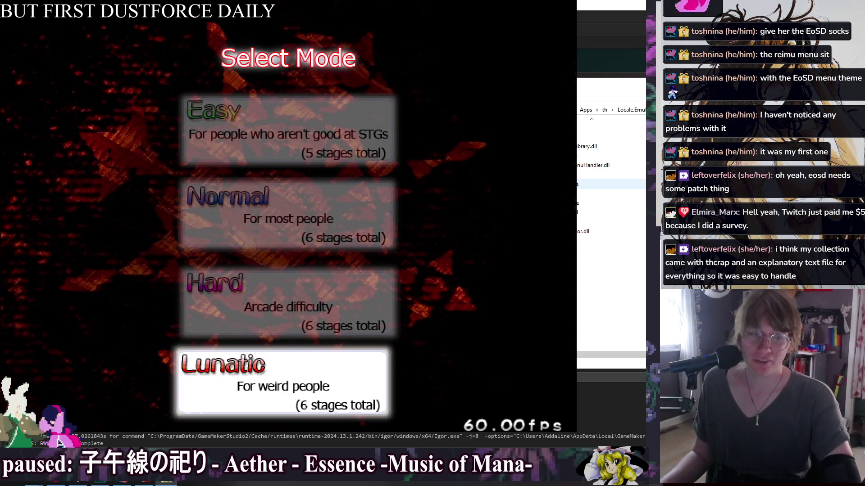
key("Up")
key("Up")
key("Down")
key("z")
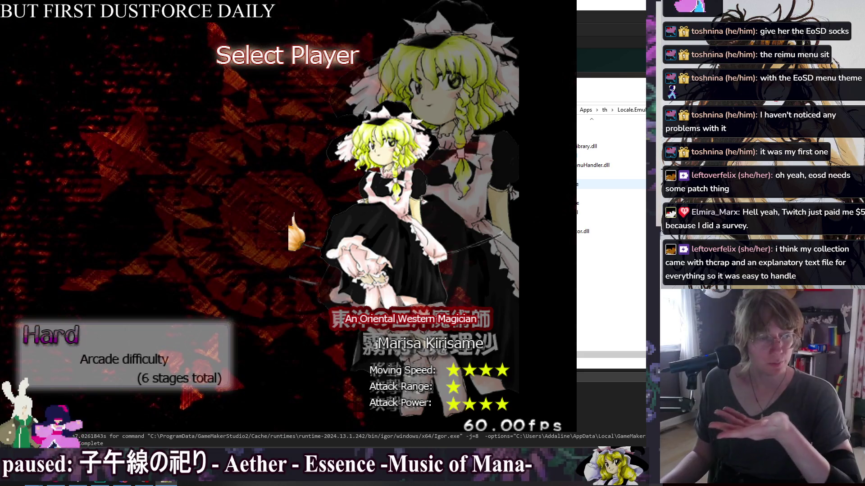
Step: Pick Reimu with the Dream "Persuasion Needle" shot type and begin stage 1
key("Left")
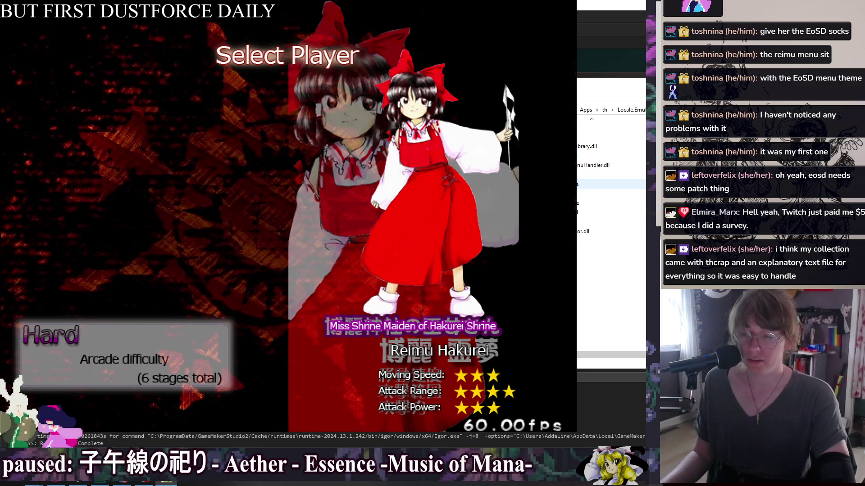
key("z")
key("Down")
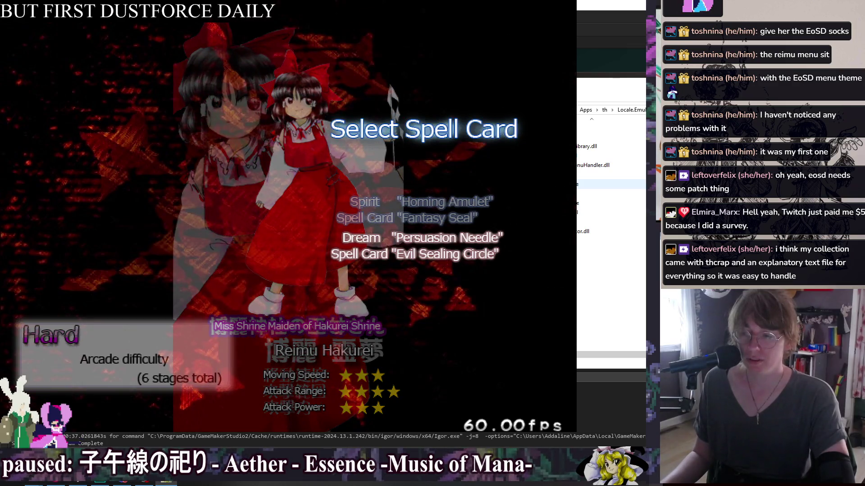
key("z")
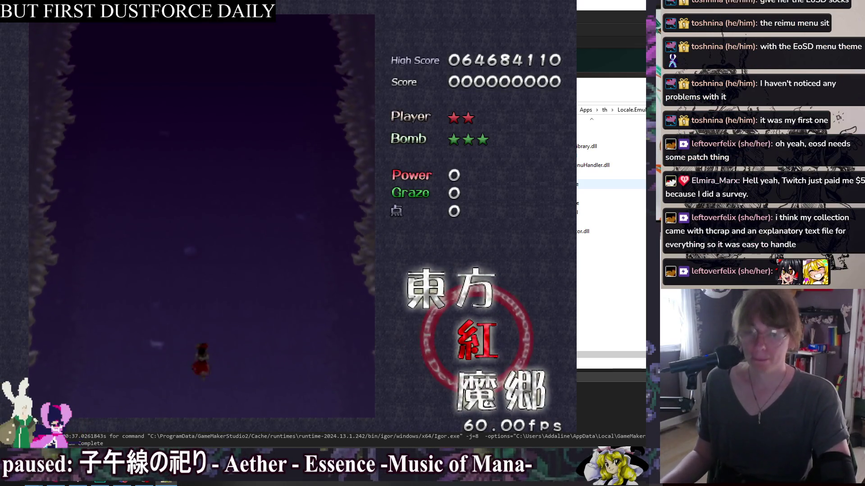
Step: Shoot down the opening fairies while sweeping Reimu across the lower playfield
key("z")
key("z")
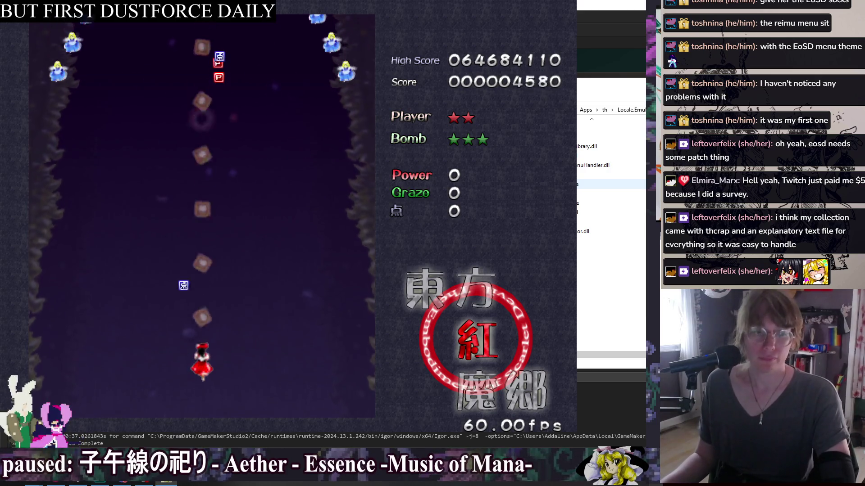
key("z")
key("Up")
key("Down")
key("Left")
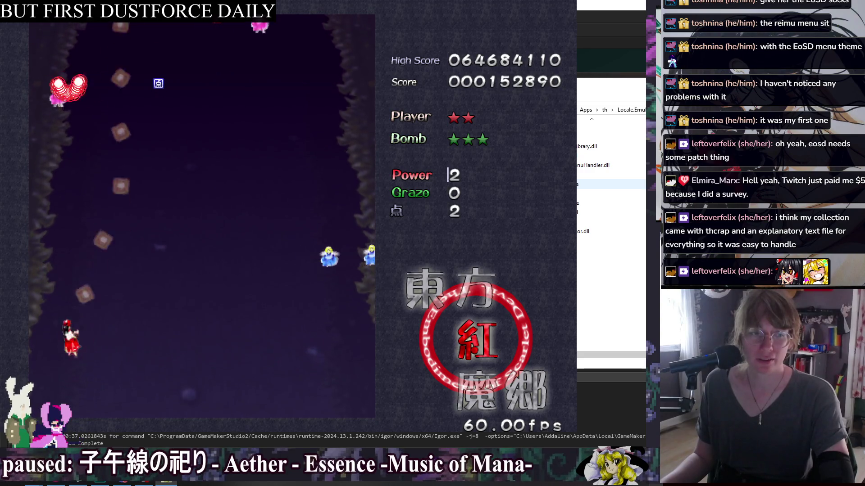
key("Right")
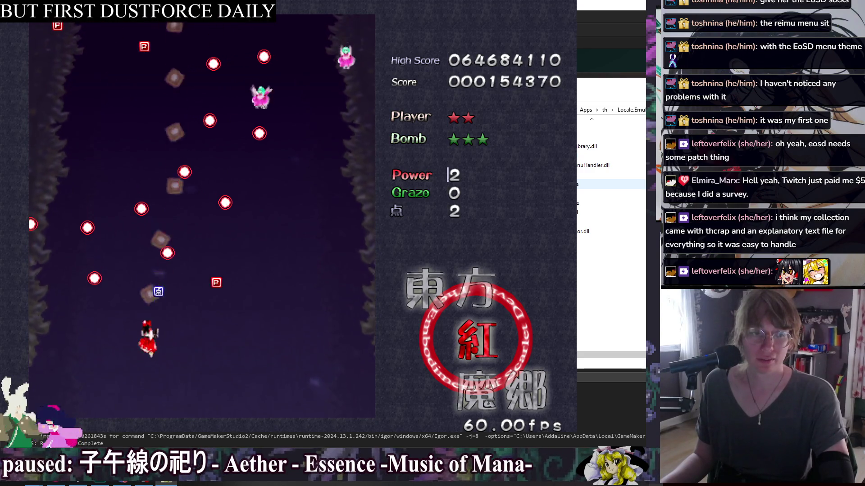
key("Right")
key("Left")
key("Up")
key("Down")
key("Right")
Step: Weave around the playfield hitting enemies and collecting power items up to power 10
key("Right")
key("Right")
key("Up")
key("Down")
key("Left")
key("Right")
key("Right")
key("Left")
key("Up")
key("Right")
key("Down")
key("Left")
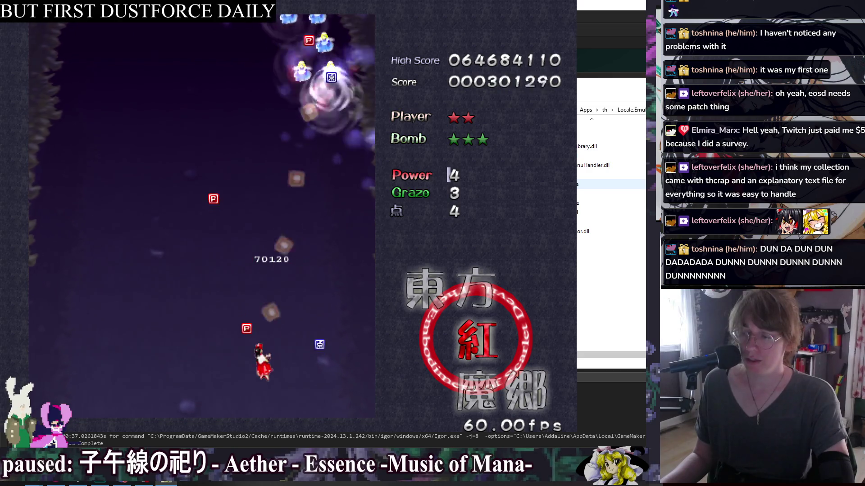
key("Left")
key("Up")
key("Right")
key("Left")
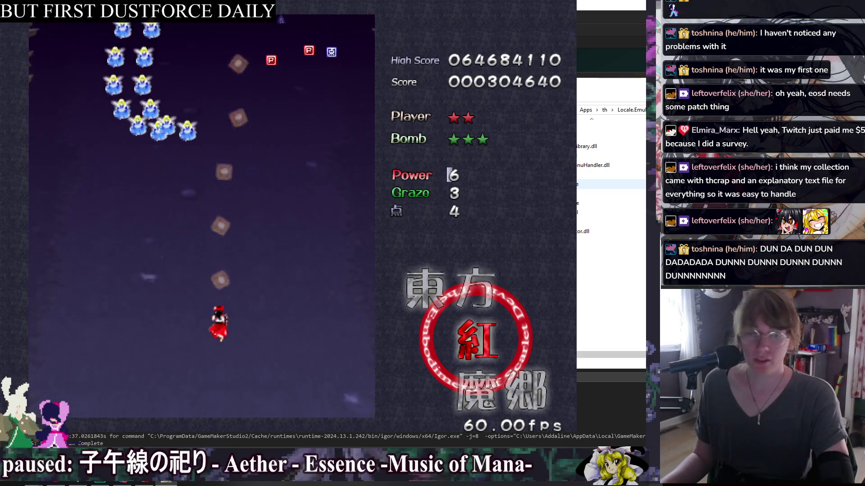
key("Right")
key("Right")
key("Left")
key("Up")
key("Left")
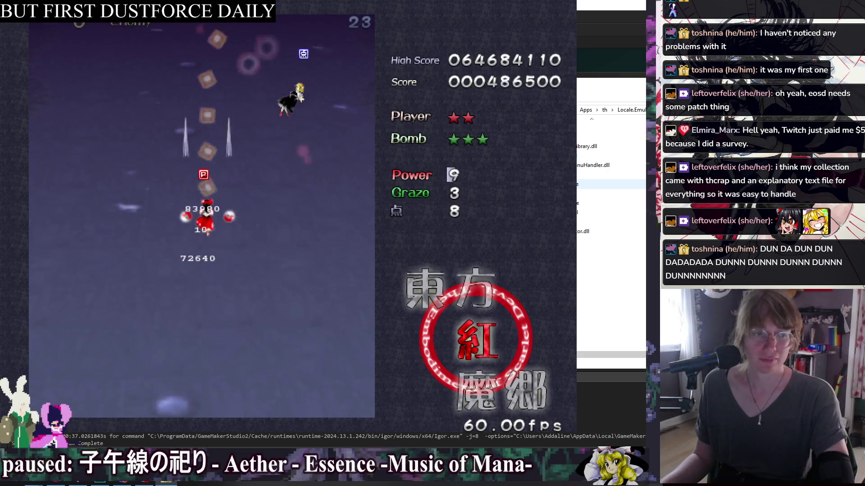
key("Right")
Step: Dodge Rumia's bullet rings and capture Moon Sign "Moonlight Ray" for a +440000 bonus
key("Down")
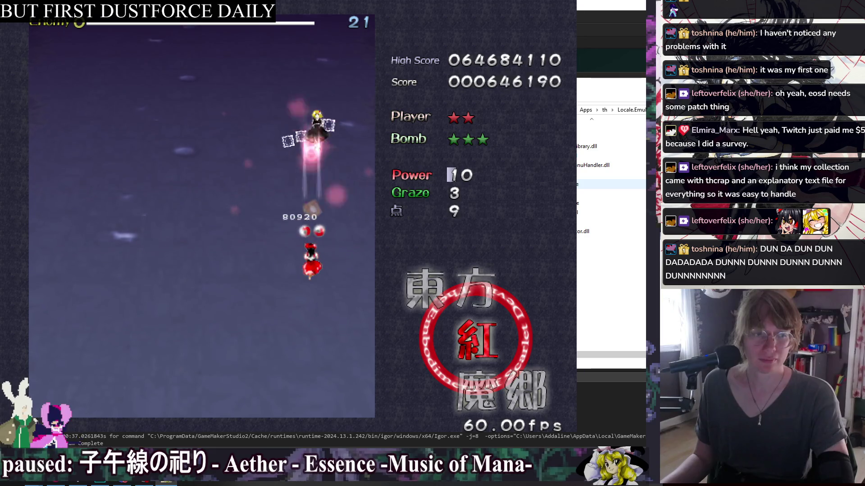
key("Left")
key("Down")
key("Left")
key("Up")
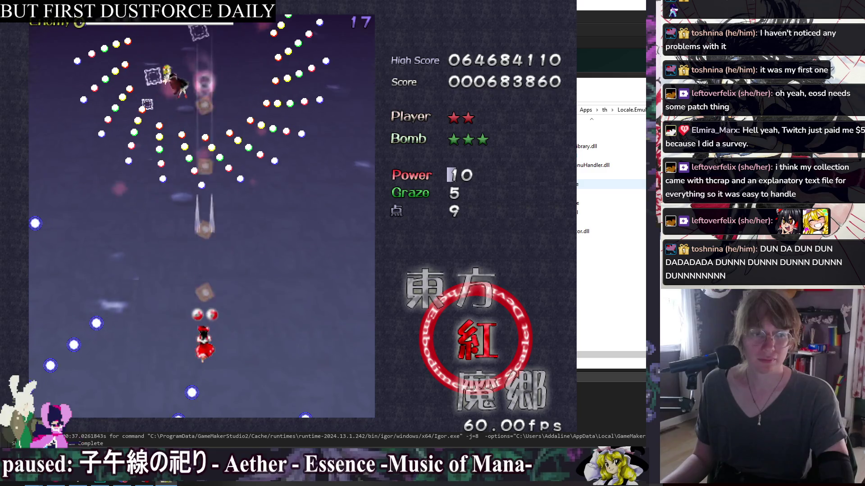
key("Left")
key("Down")
key("Right")
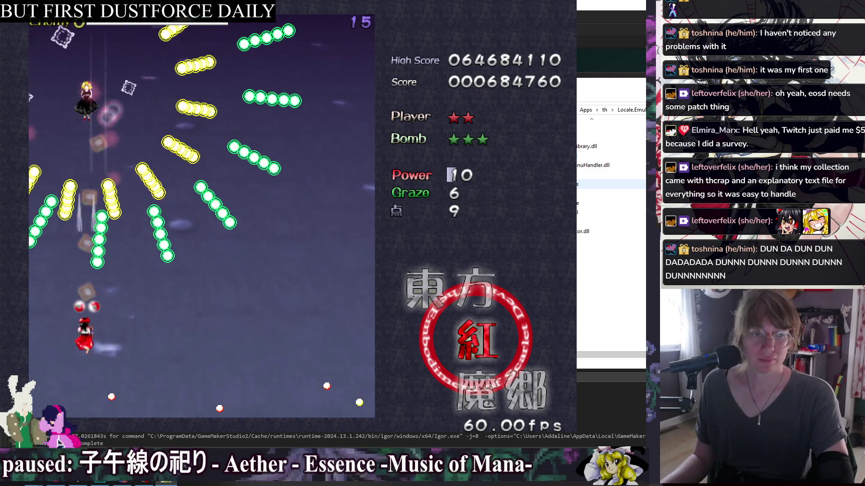
key("Down")
key("Up")
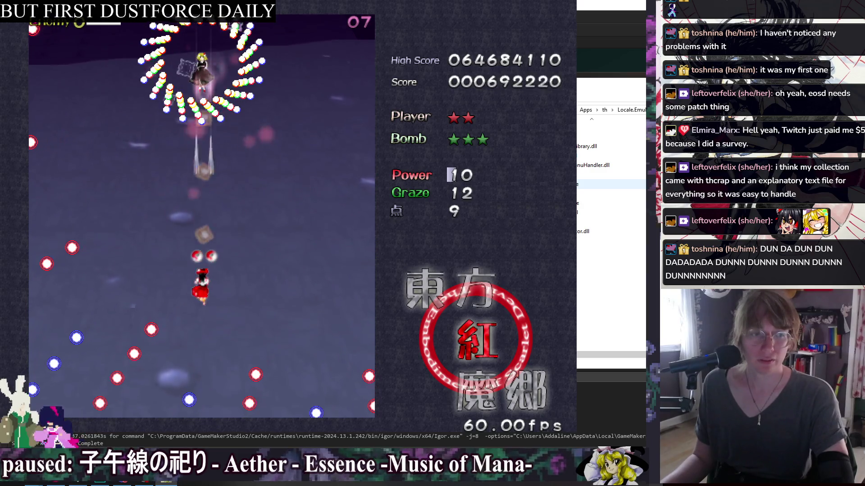
key("Down")
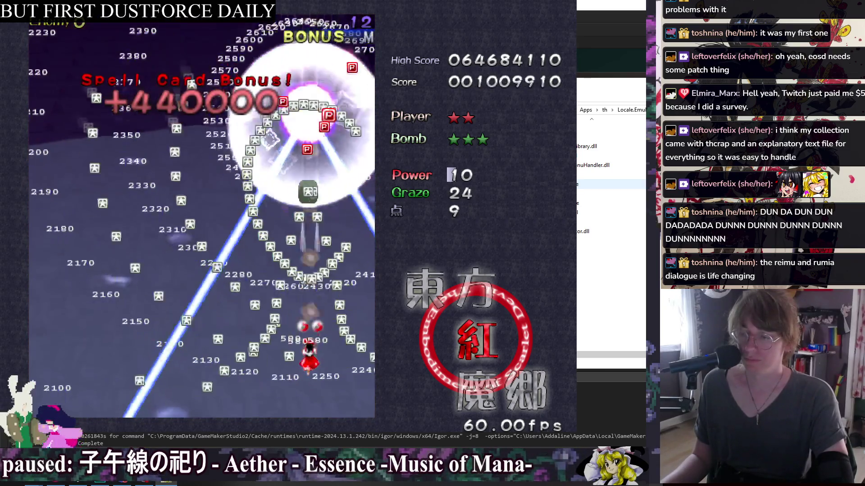
Step: Gather score items and dodge through the first fairy wave's bullets
key("Up")
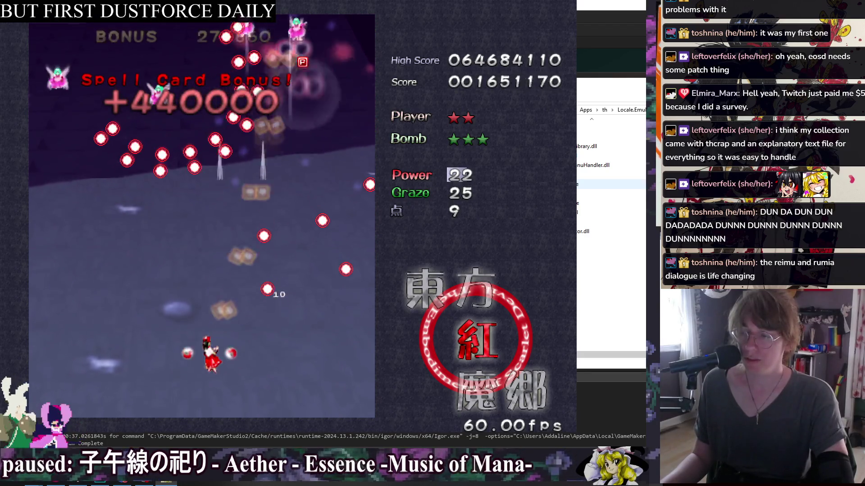
key("Right")
key("Up")
key("Left")
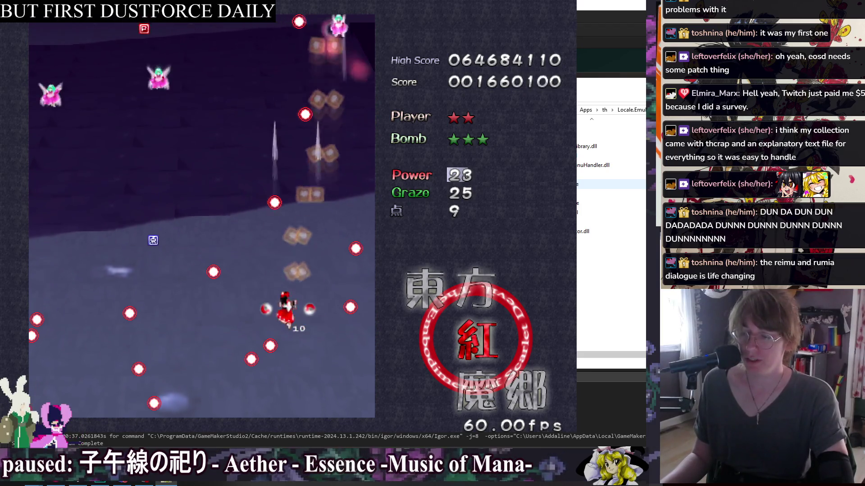
key("Up")
key("Right")
key("Down")
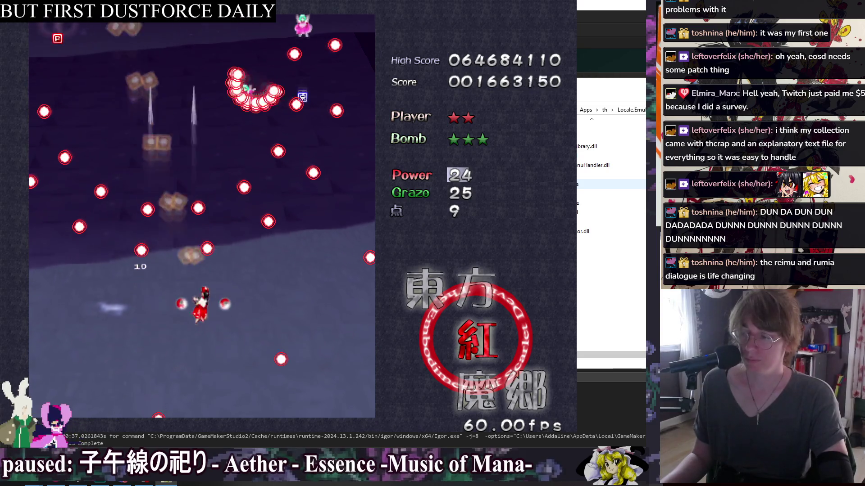
key("Left")
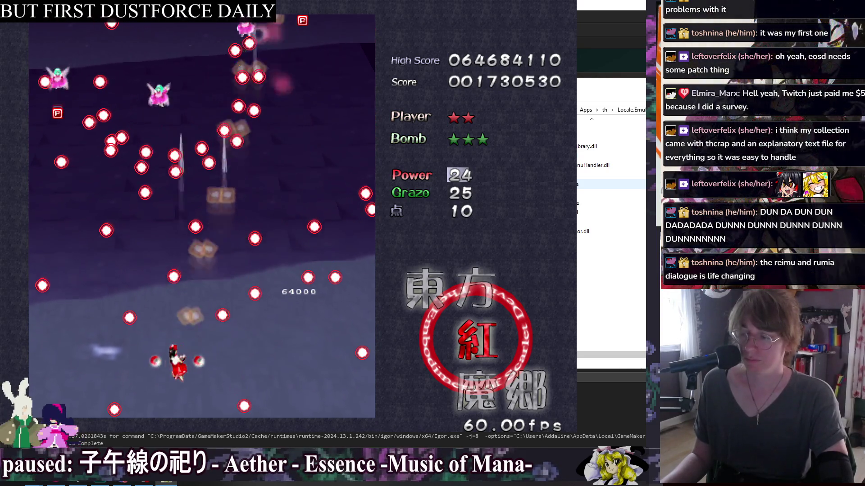
key("Right")
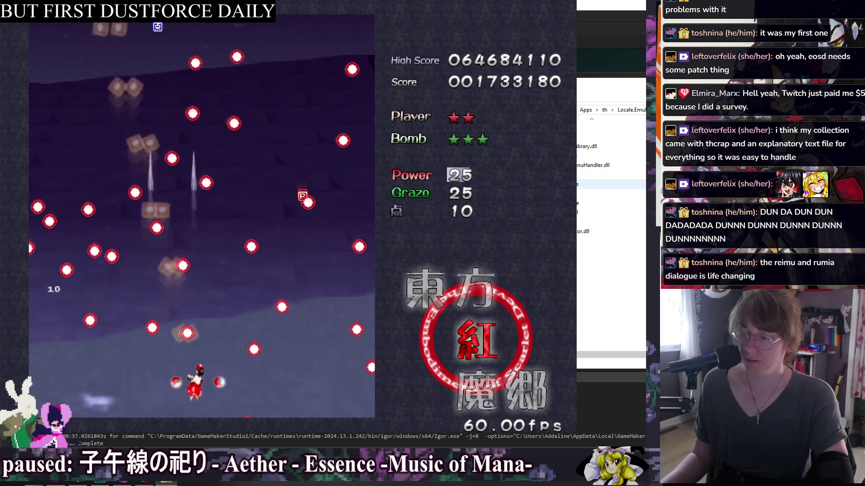
key("Down")
Step: Destroy the following fairy groups and collect power items, reaching power 43
key("Left")
key("Up")
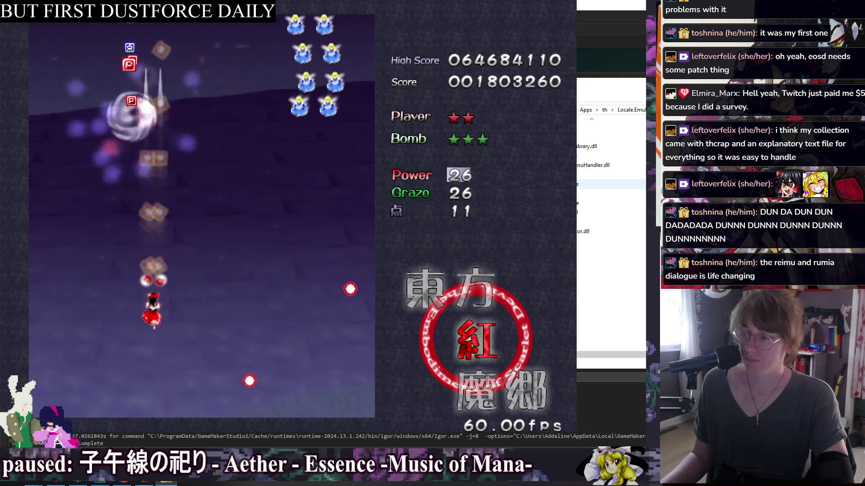
key("Left")
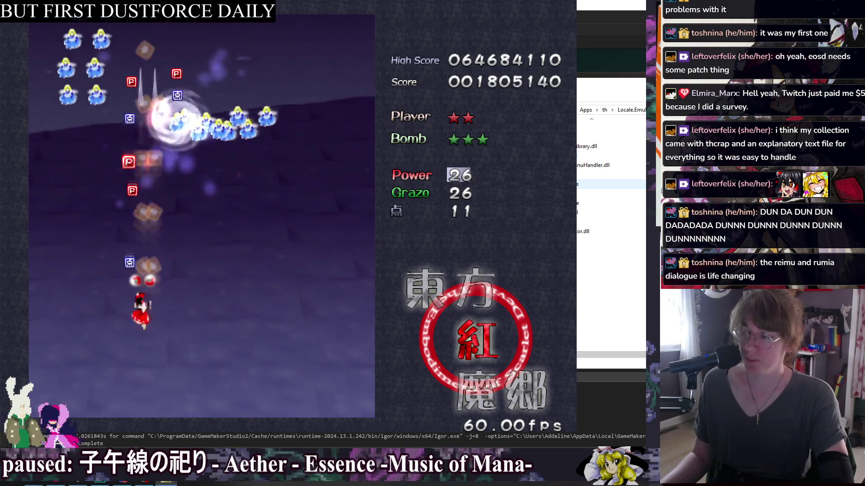
key("Right")
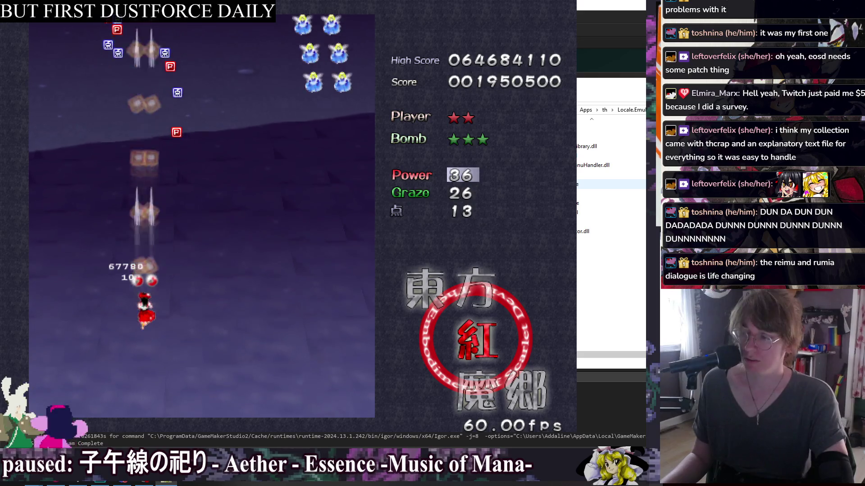
key("Left")
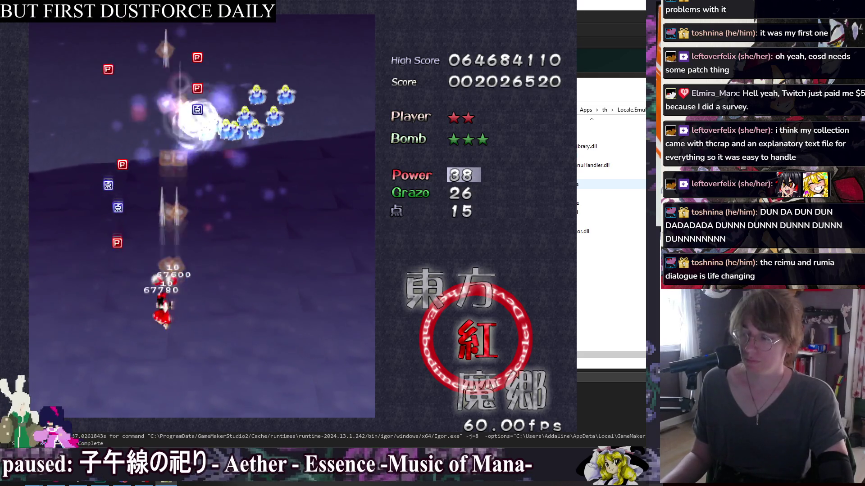
key("Up")
key("Right")
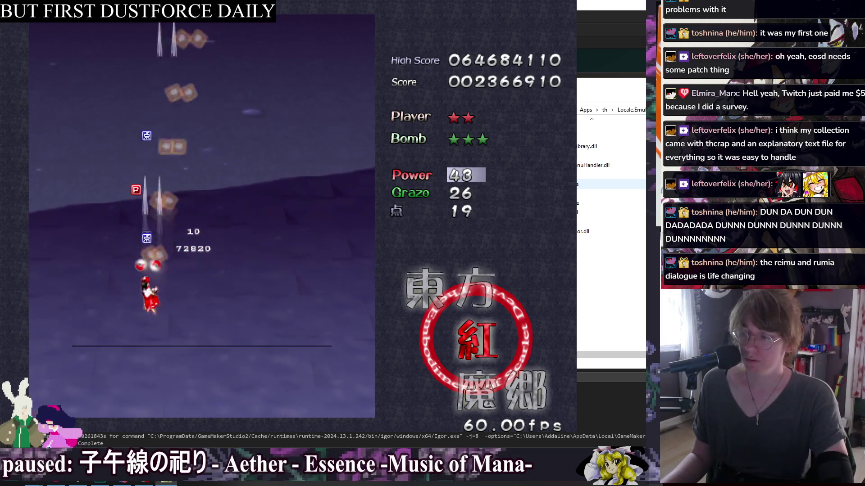
key("Right")
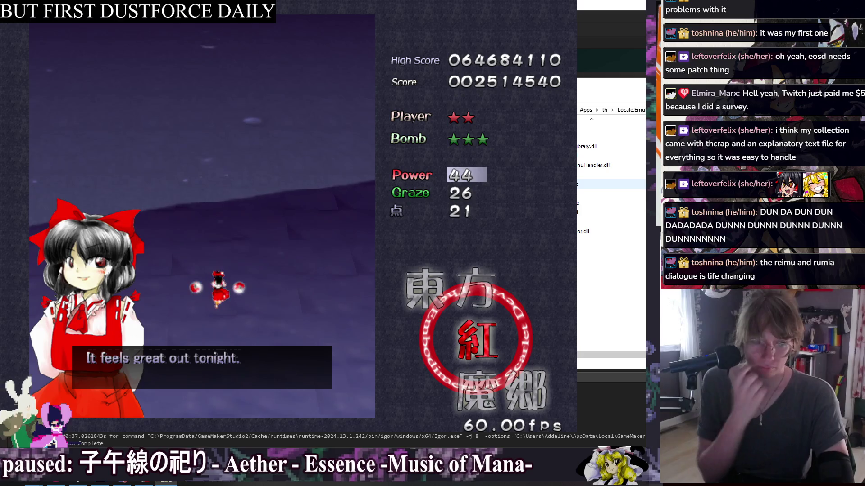
Step: Advance each line of Reimu and Rumia's conversation until the Rumia fight begins
key("Right")
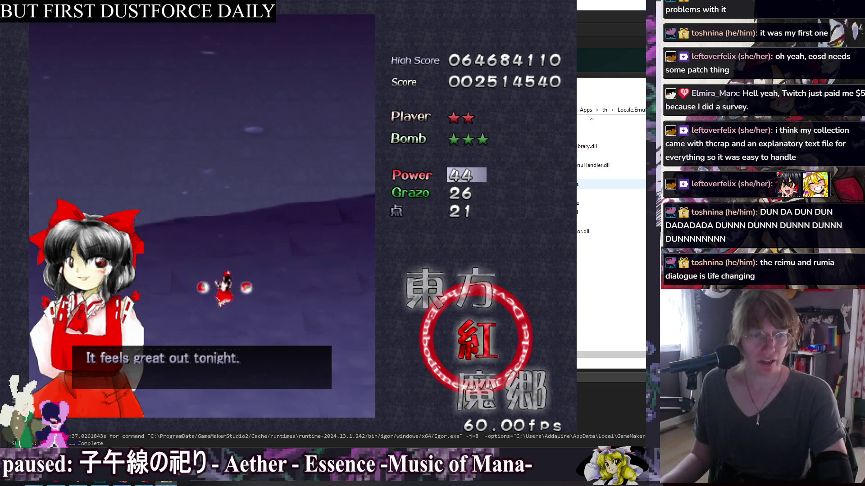
key("z")
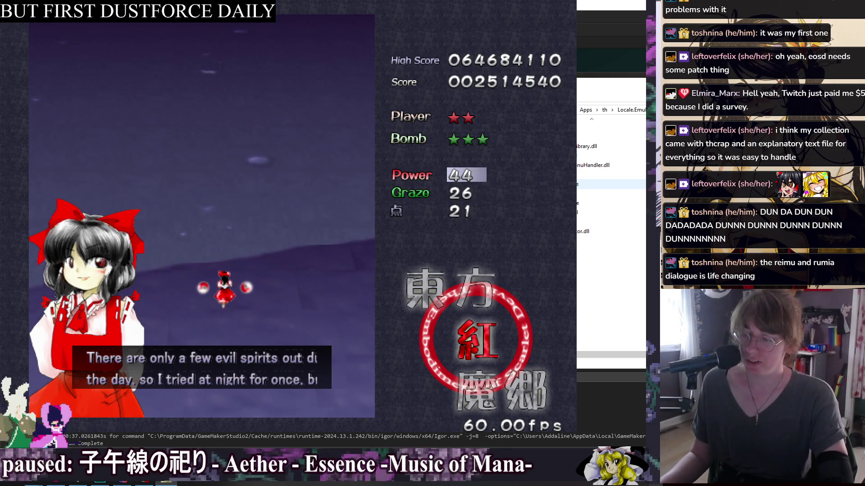
key("z")
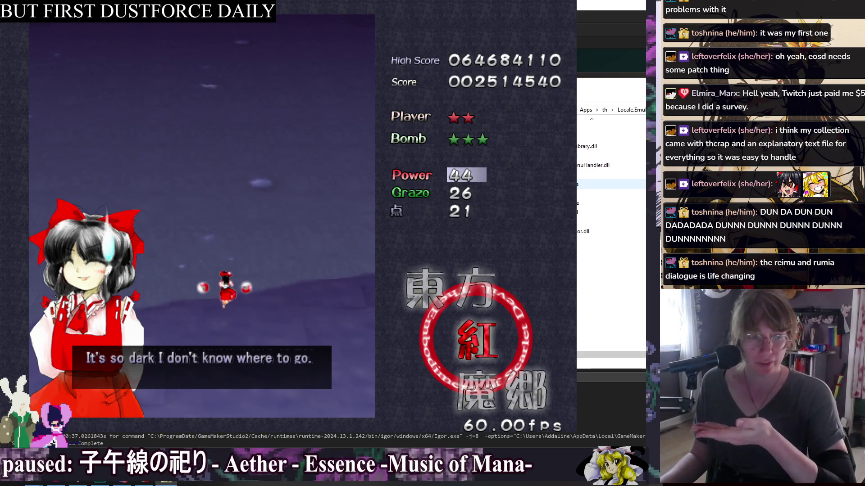
key("z")
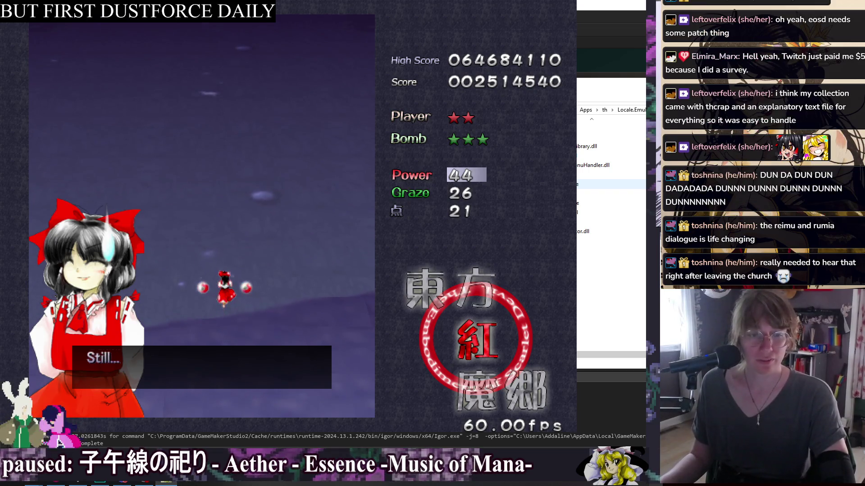
key("z")
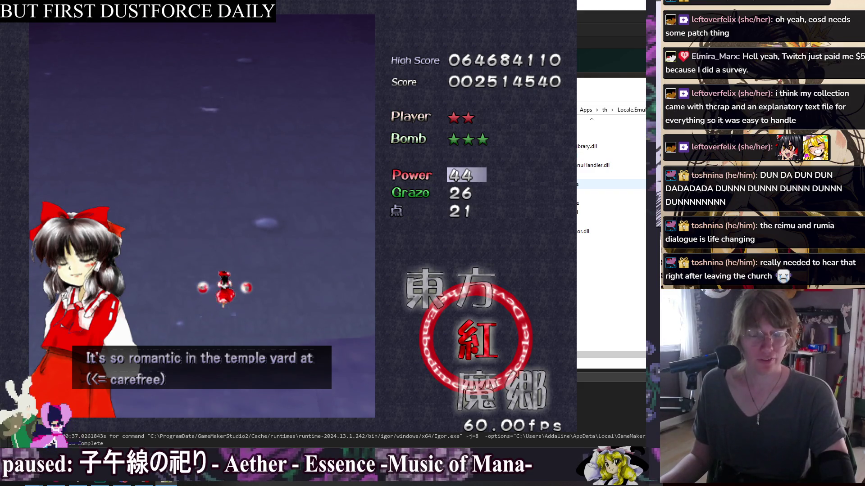
key("z")
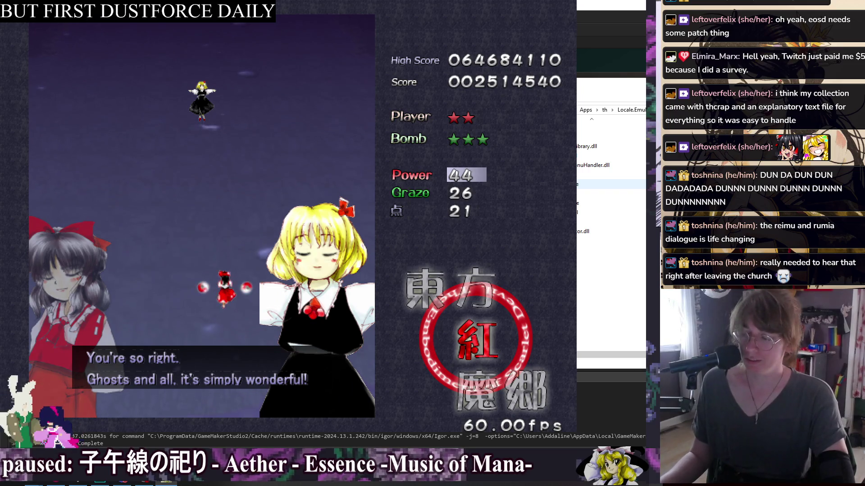
key("z")
key("z")
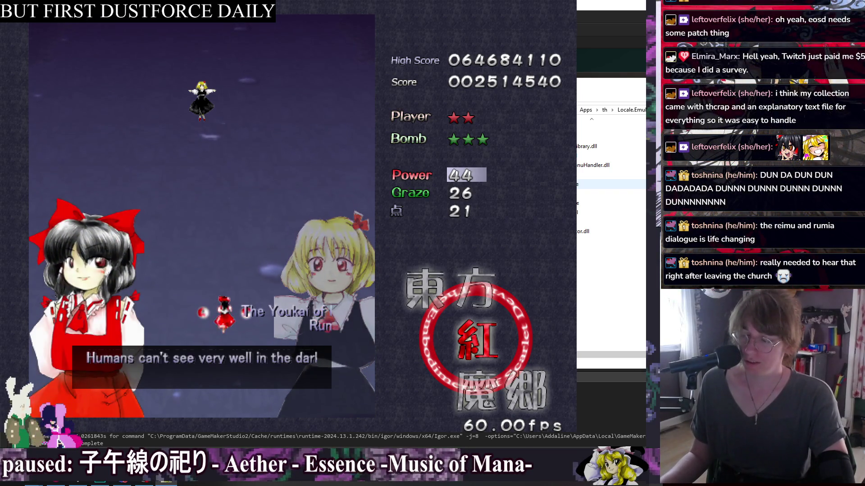
key("z")
key("z")
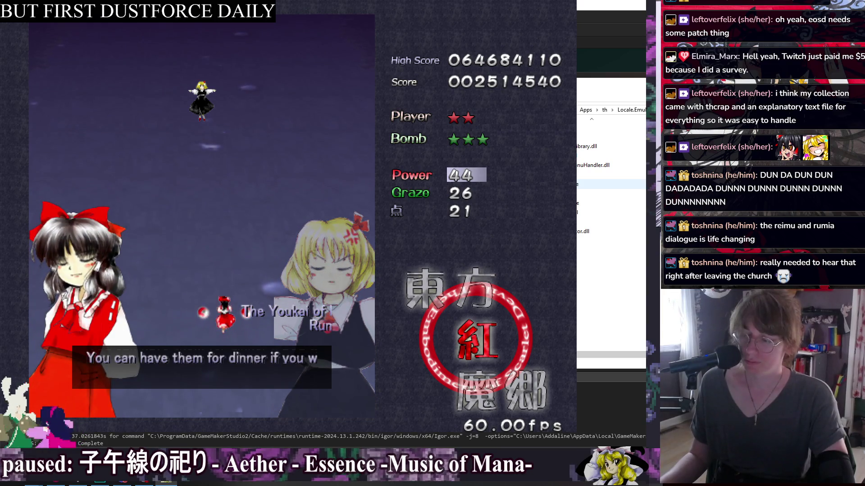
key("z")
key("z")
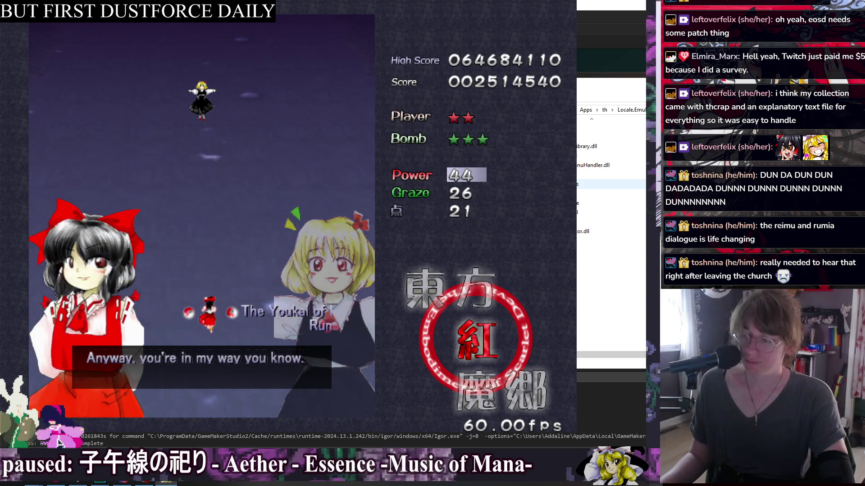
key("z")
key("z")
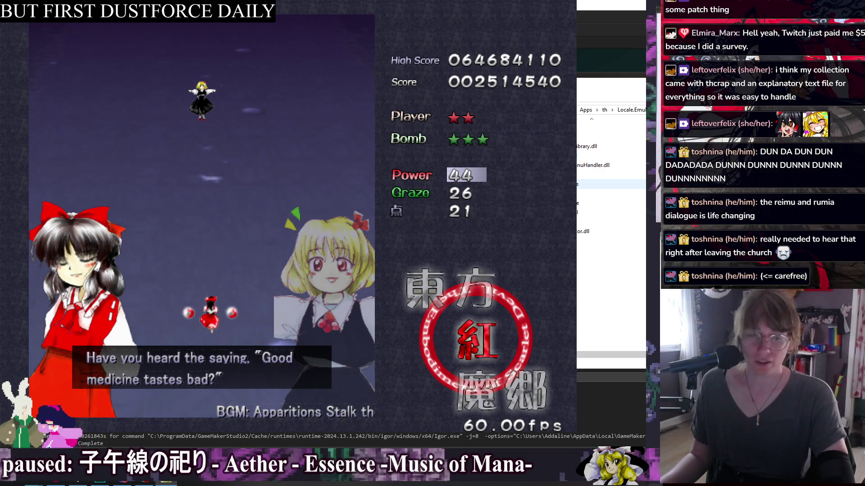
key("z")
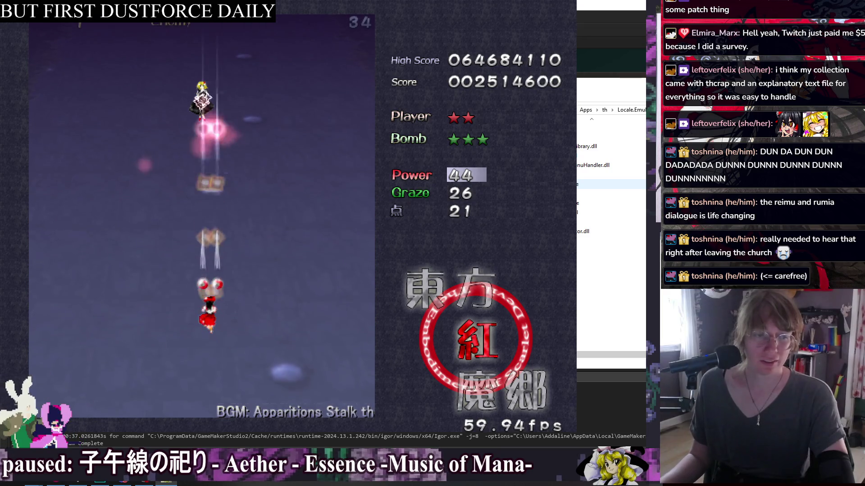
Step: Shoot at Rumia while dodging her opening bullet patterns
key("Right")
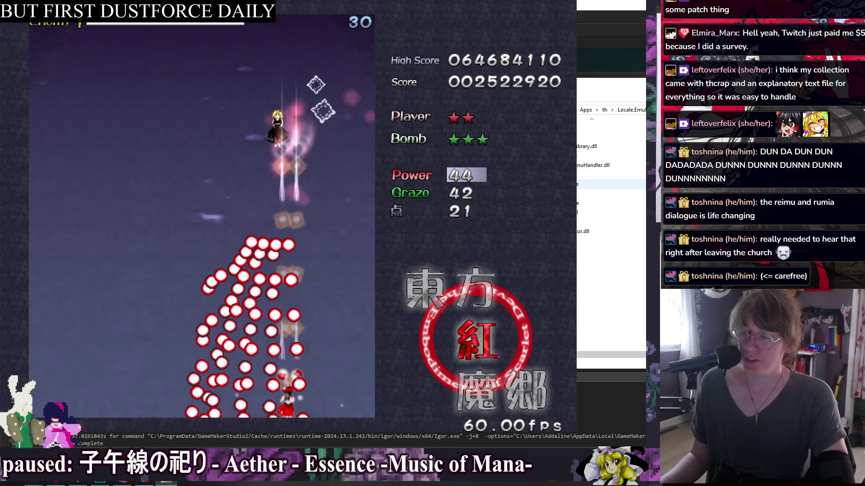
key("Left")
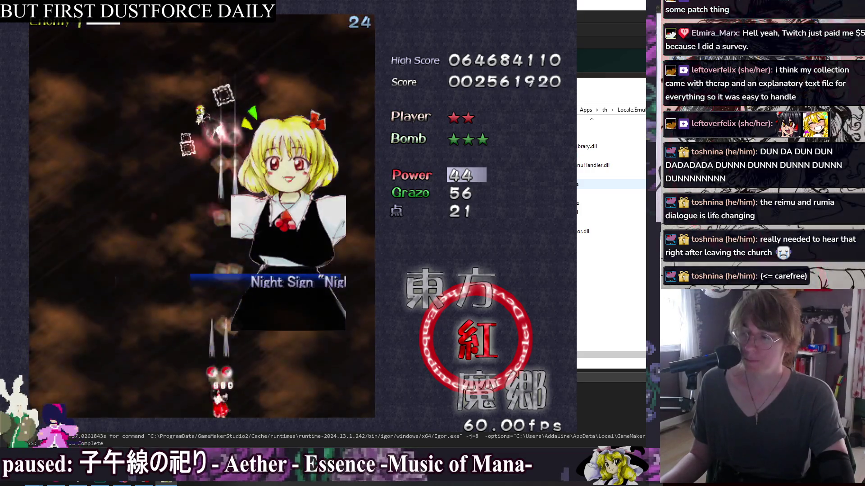
key("Left")
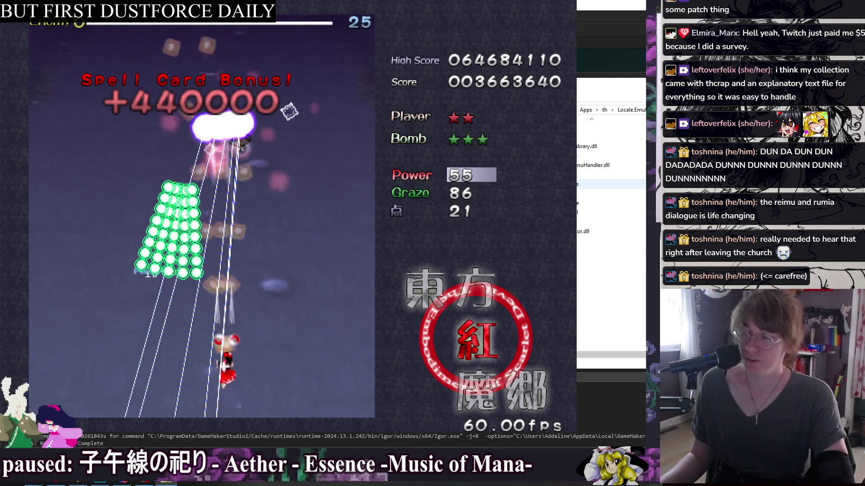
key("Left")
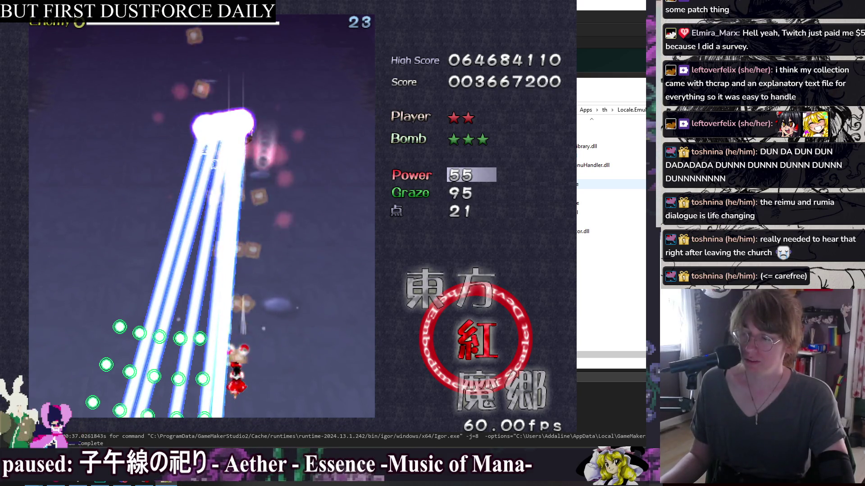
key("Right")
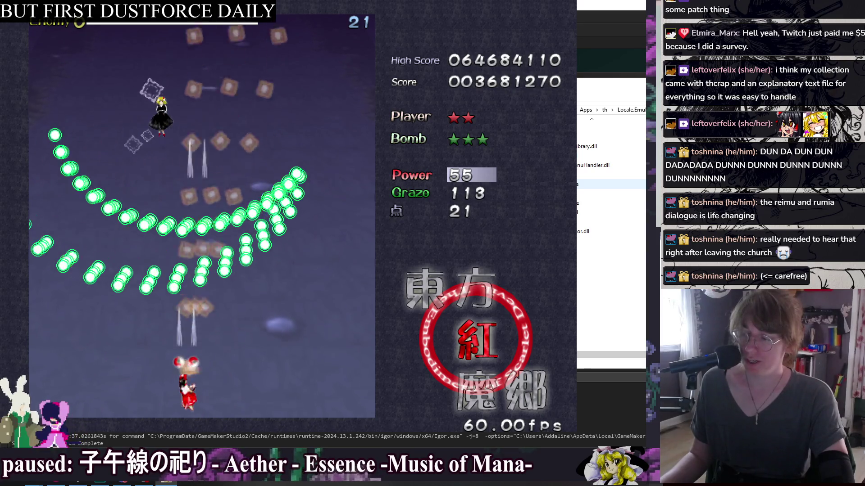
key("Left")
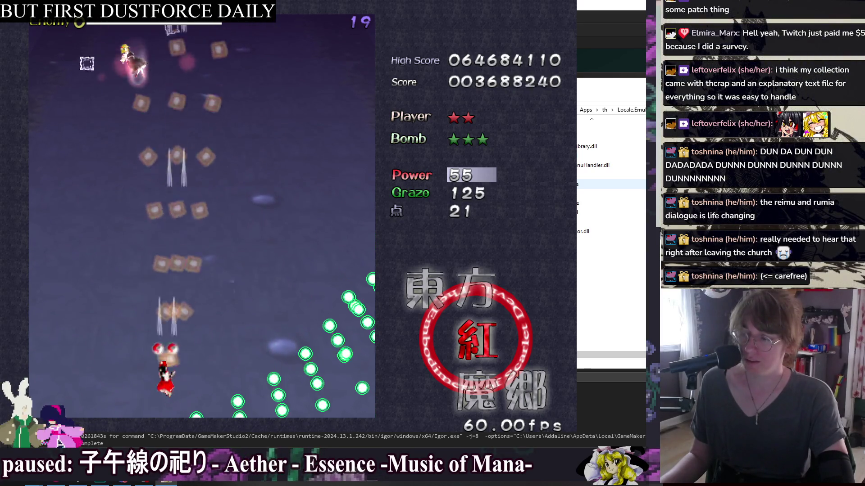
key("Left")
key("Up")
key("Right")
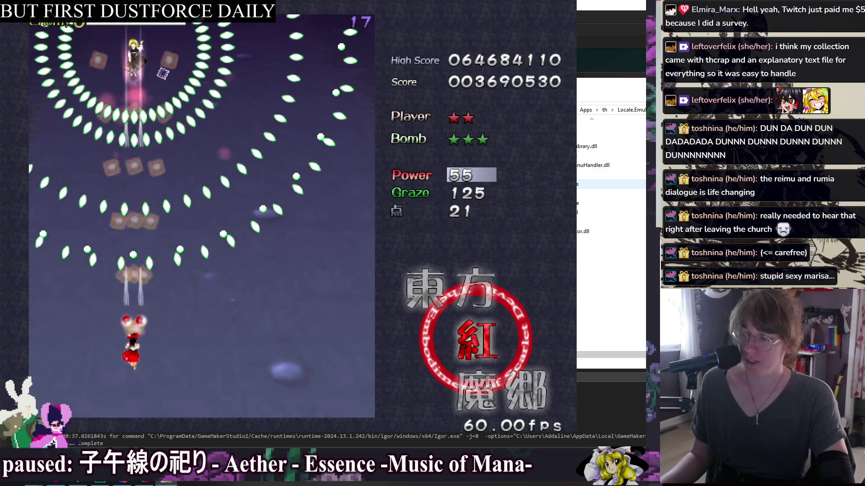
key("Right")
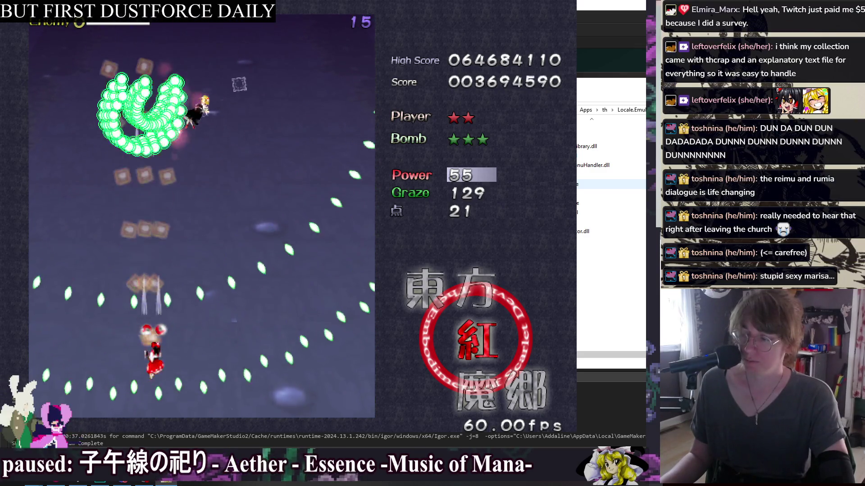
key("Up")
key("Left")
Step: Weave through Darkness Sign "Demarcation" until it is captured for a +380000 bonus
key("Right")
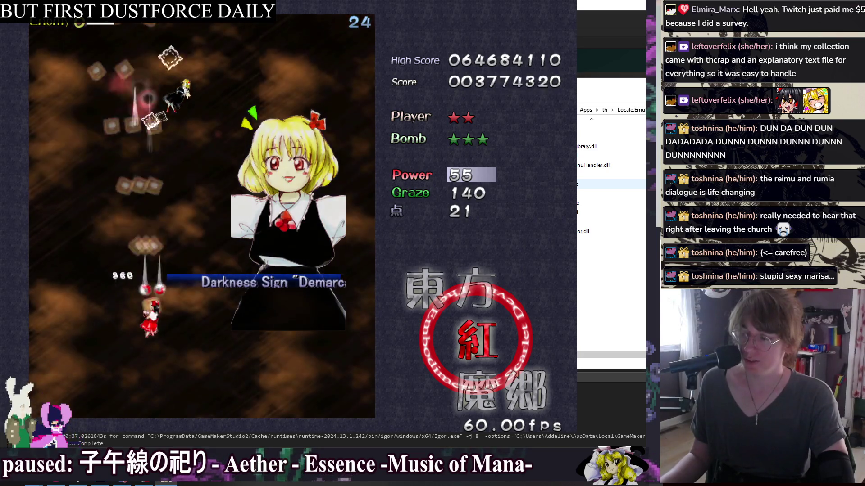
key("Down")
key("Right")
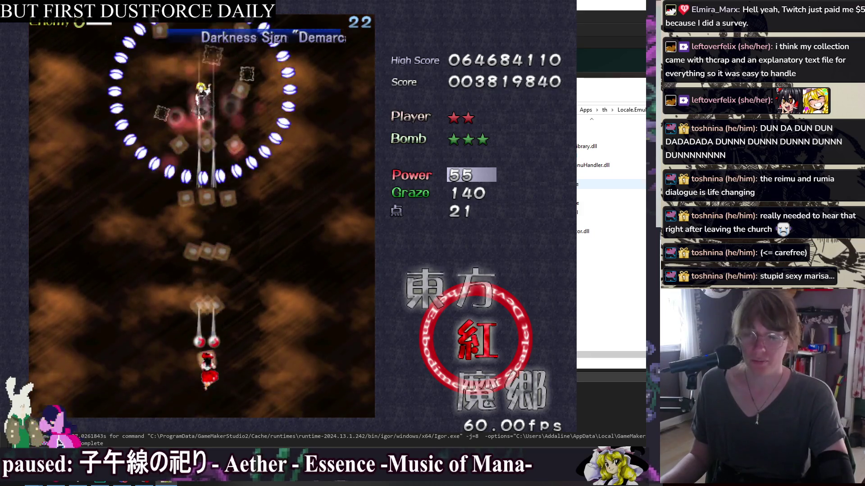
key("Up")
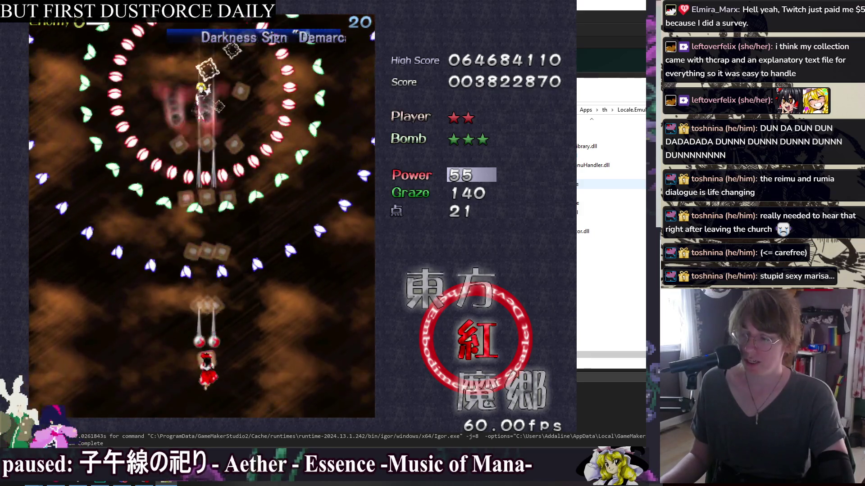
key("Down")
key("Right")
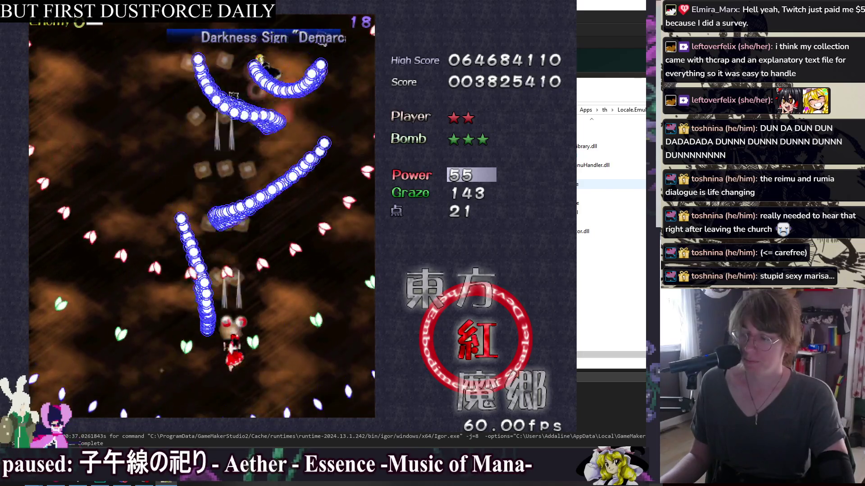
key("Left")
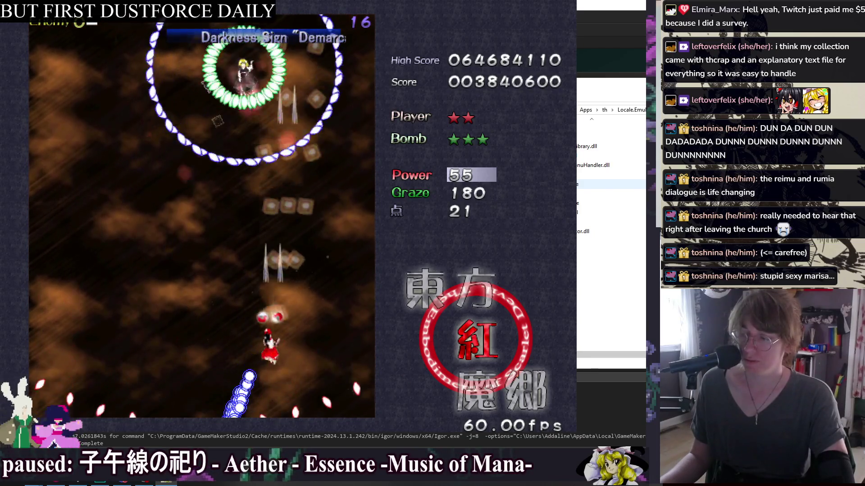
key("Left")
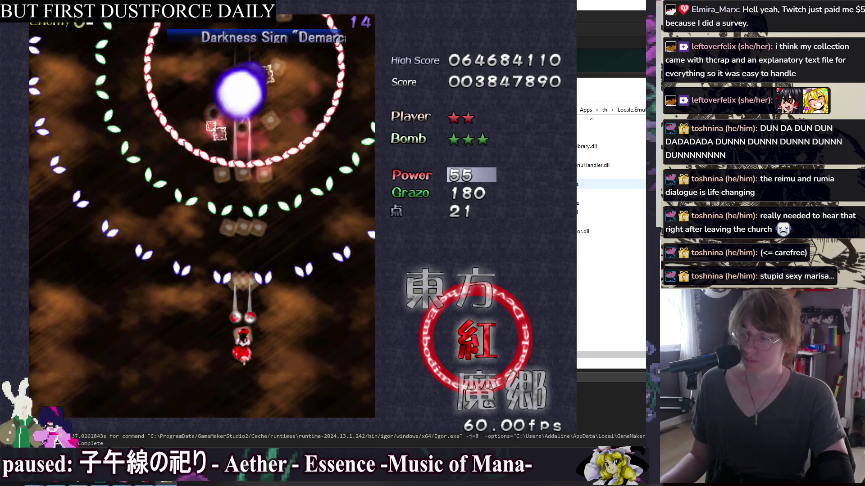
key("Left")
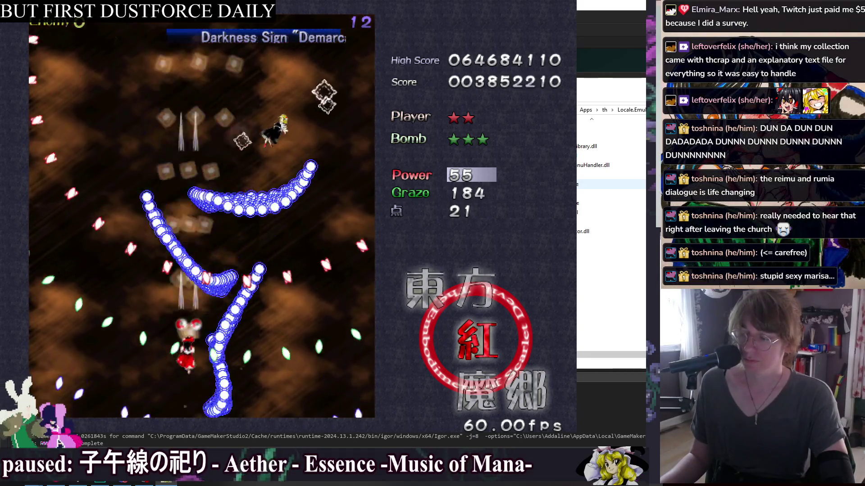
key("Right")
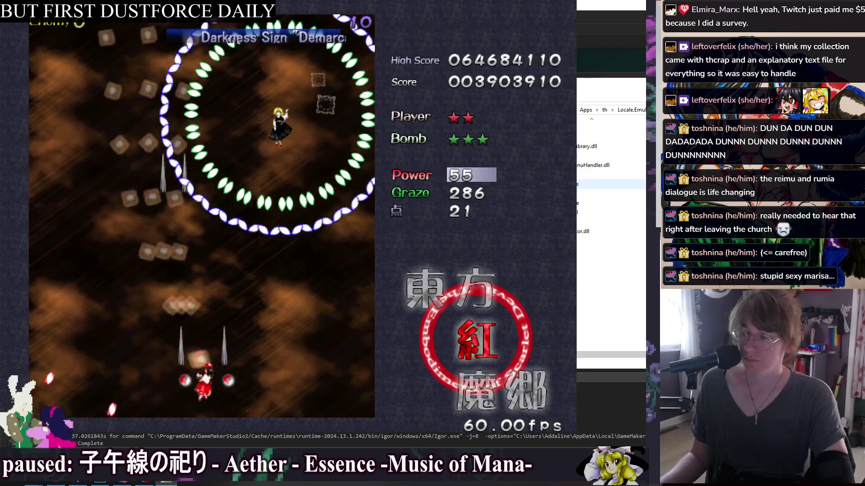
key("Up")
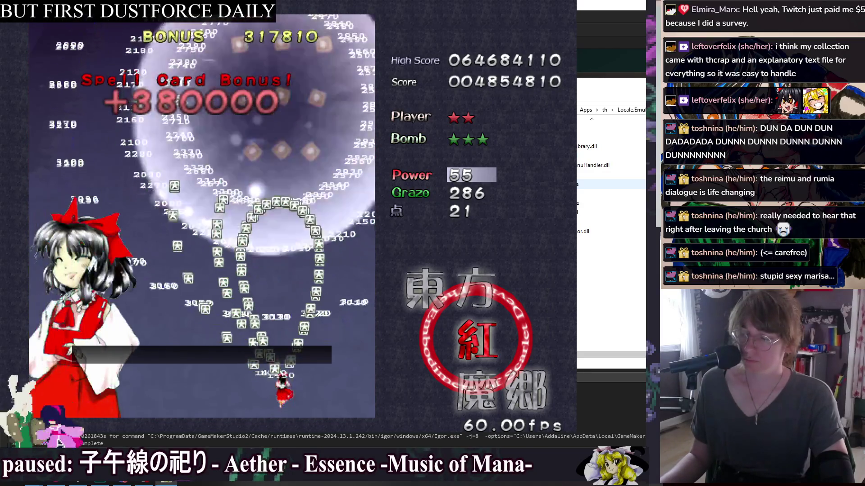
key("Up")
key("Left")
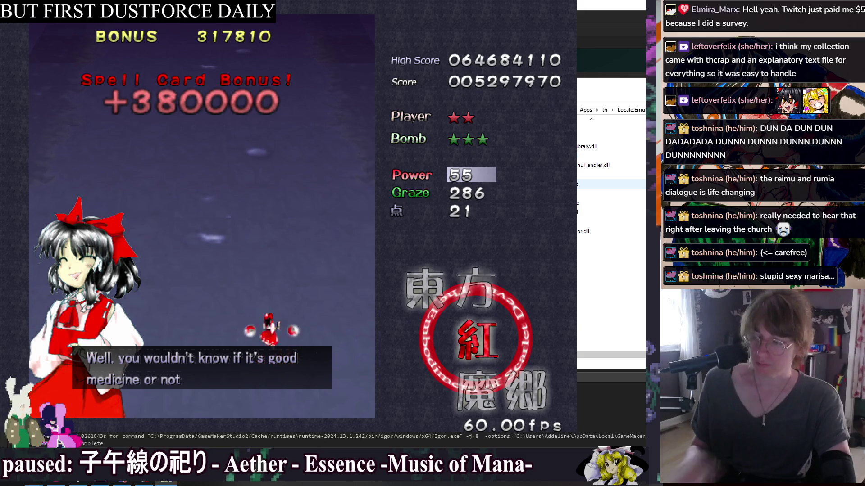
Step: Finish Reimu's closing dialogue and reach the Stage Clear tally, score 5533840
key("Right")
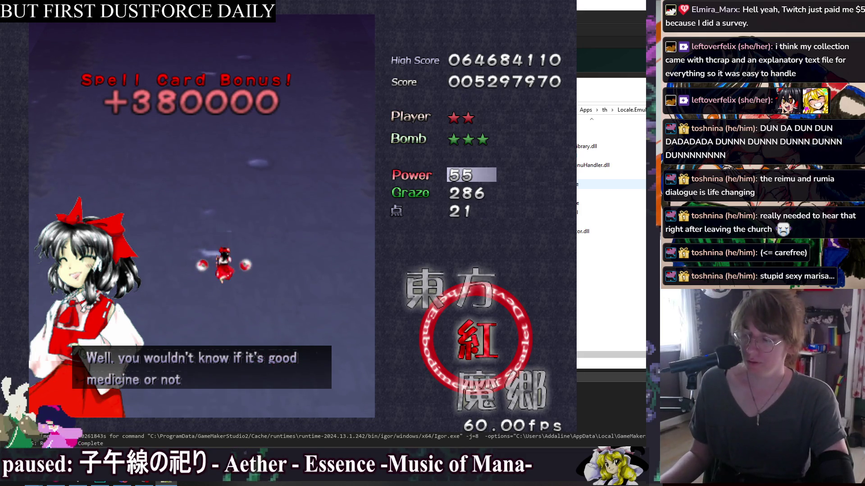
key("z")
key("Up")
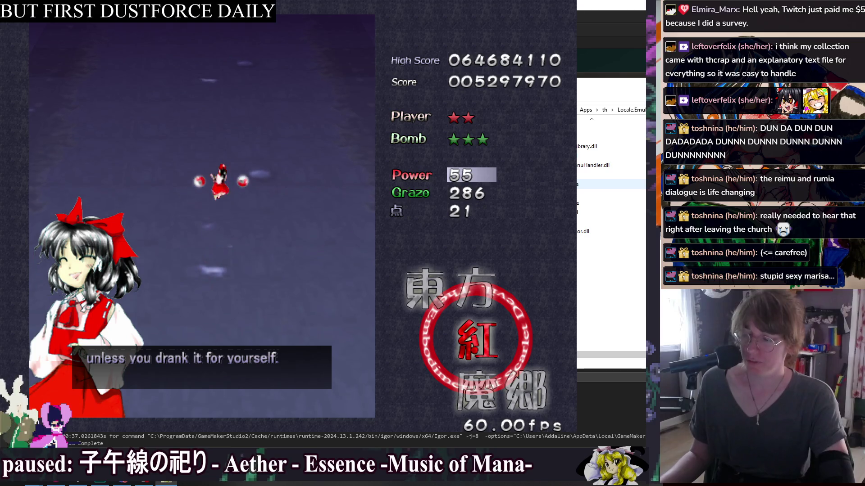
key("Left")
key("Down")
key("z")
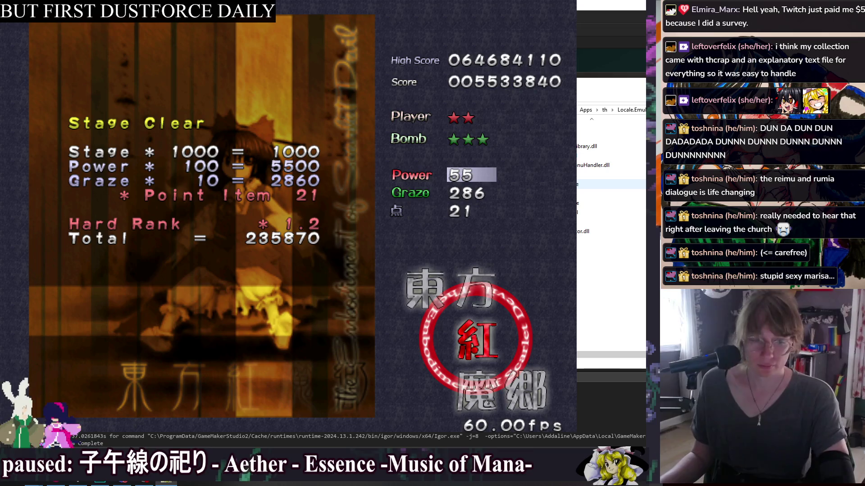
Step: Continue into Stage 2, then switch back to the TH06 folder in File Explorer
key("z")
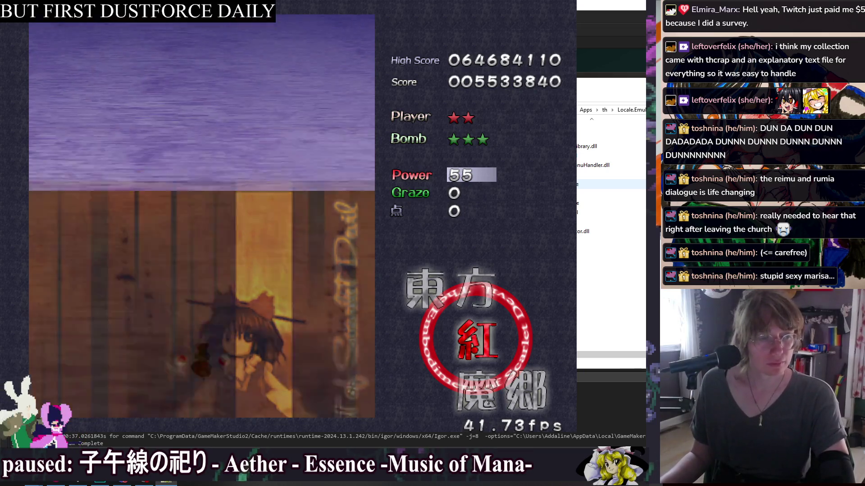
key("Left")
key("Right")
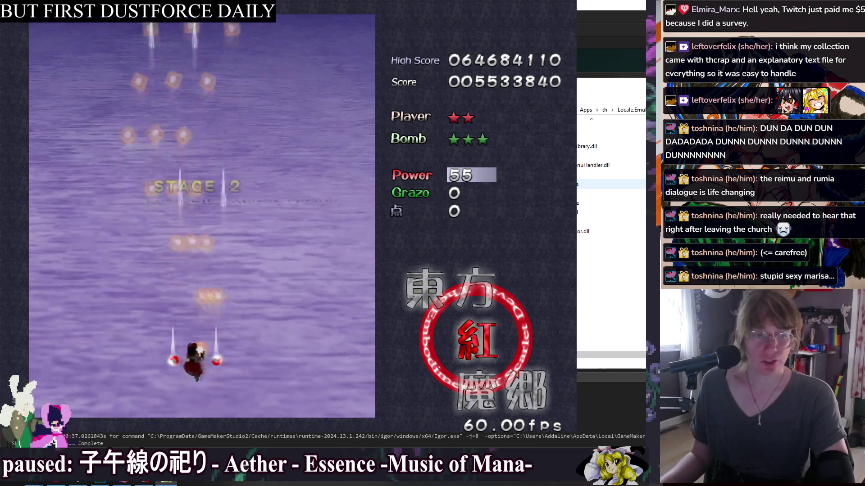
key("alt+Tab")
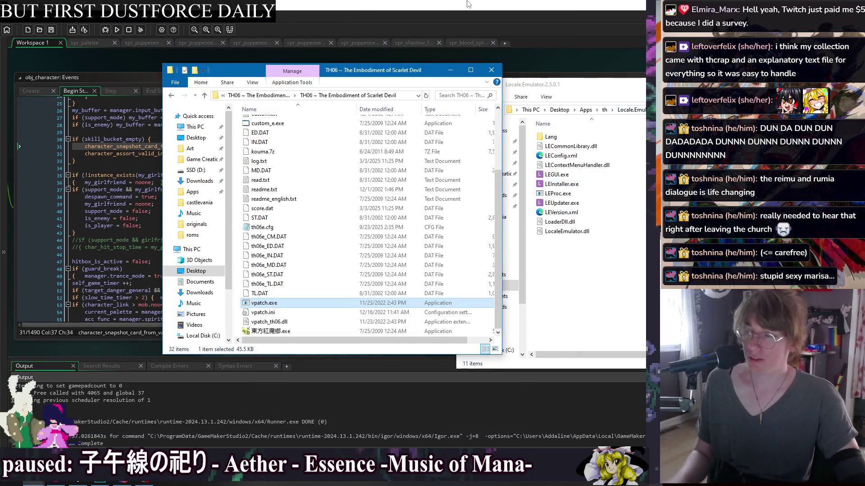
Step: Return to GameMaker and put the caret after line 33 of obj_character's Begin Step code
key("alt+Tab")
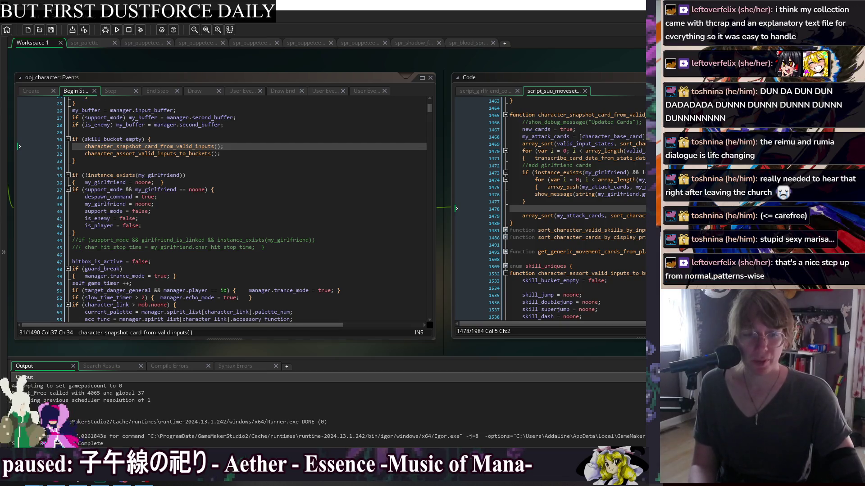
left_click(316, 226)
left_click(252, 179)
left_click(244, 161)
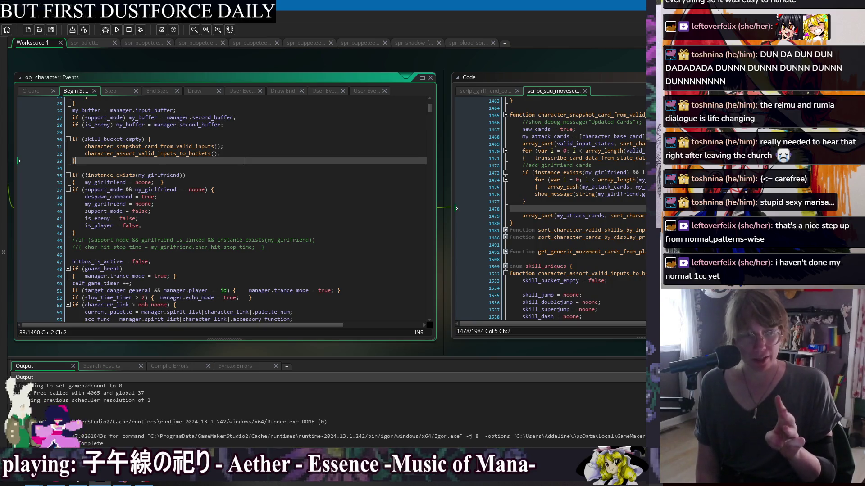
Step: Walk through the is_enemy, is_player and support_mode = false lines down to empty line 46
left_click(252, 175)
left_click(255, 189)
left_click(257, 204)
left_click(259, 215)
left_click(261, 225)
left_click(261, 232)
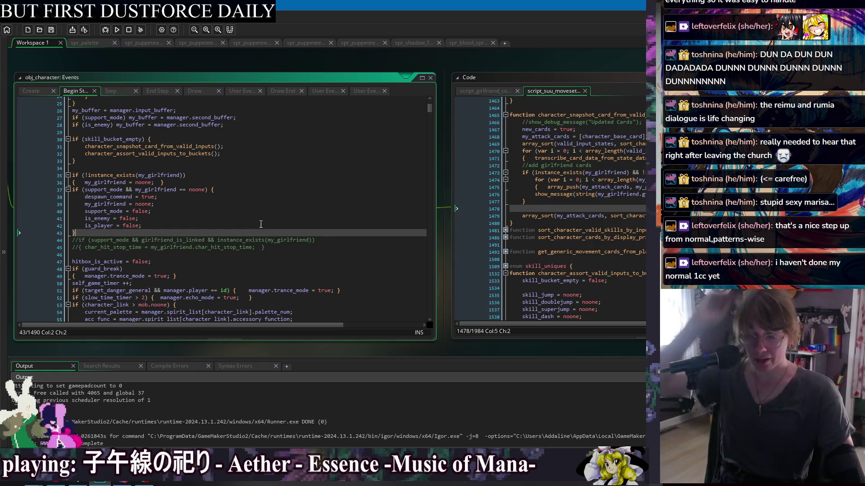
left_click(250, 217)
left_click(261, 212)
left_click(289, 256)
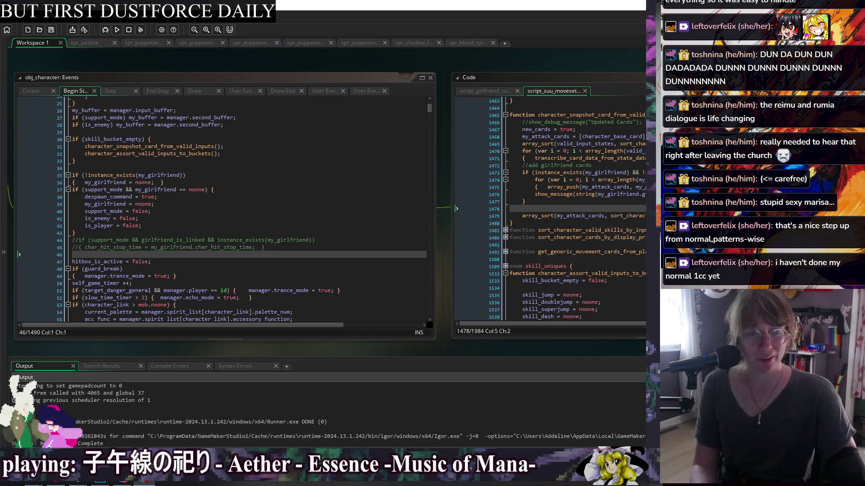
left_click(304, 216)
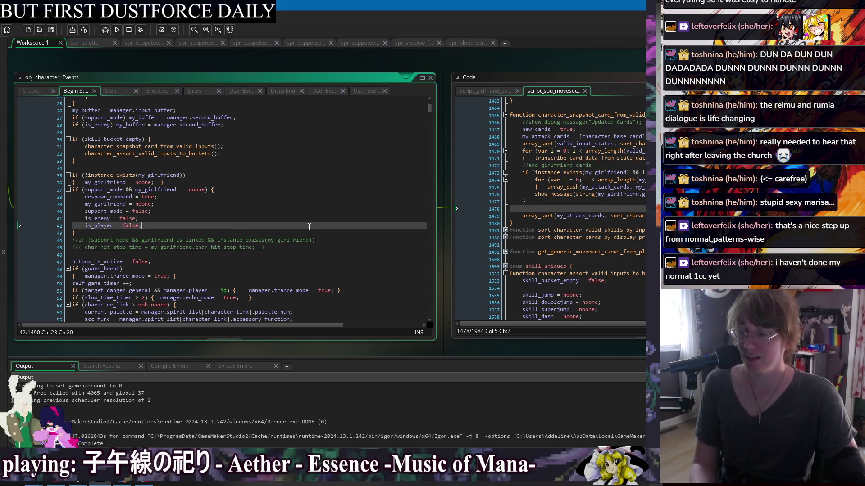
left_click(317, 235)
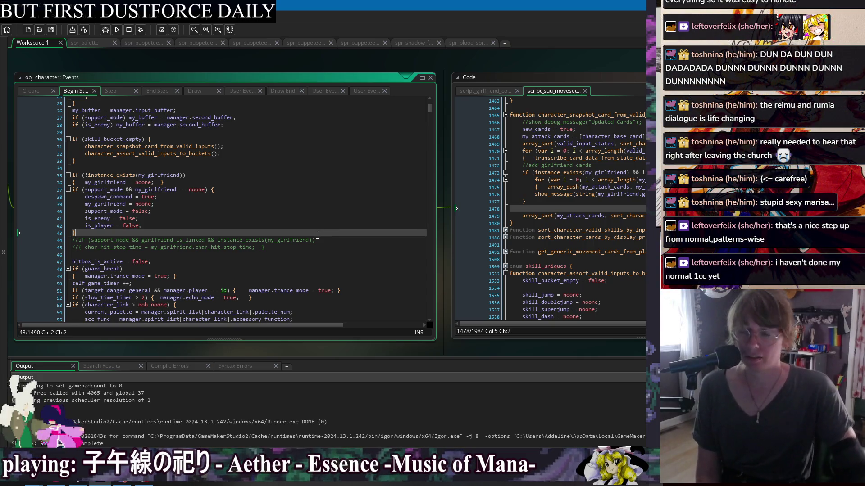
key("Up")
key("Up")
key("Up")
key("End")
key("Down")
key("Down")
key("Down")
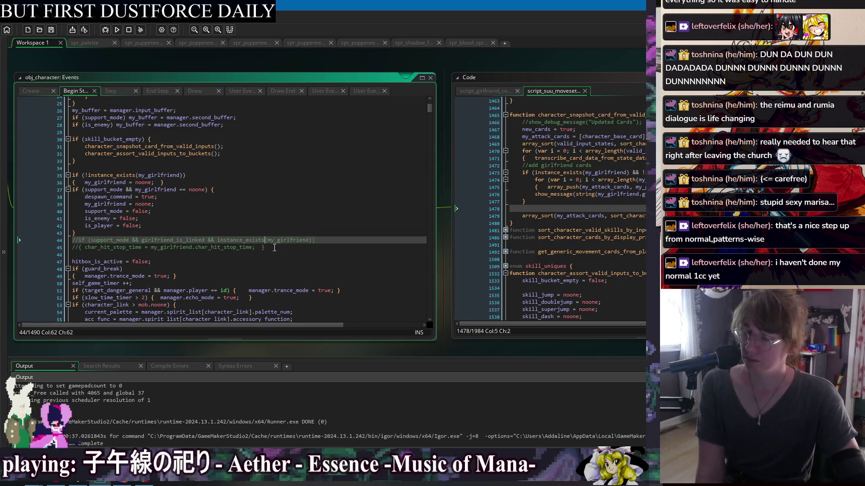
key("Up")
key("Up")
key("Up")
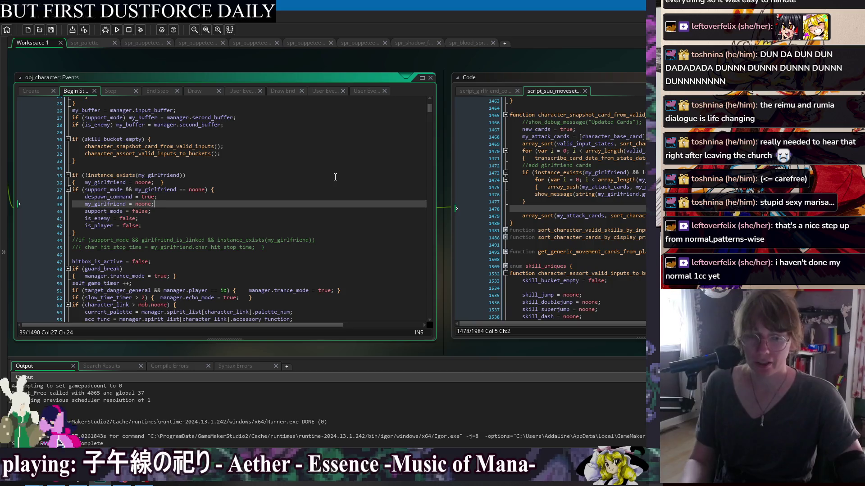
key("Up")
key("Up")
key("Up")
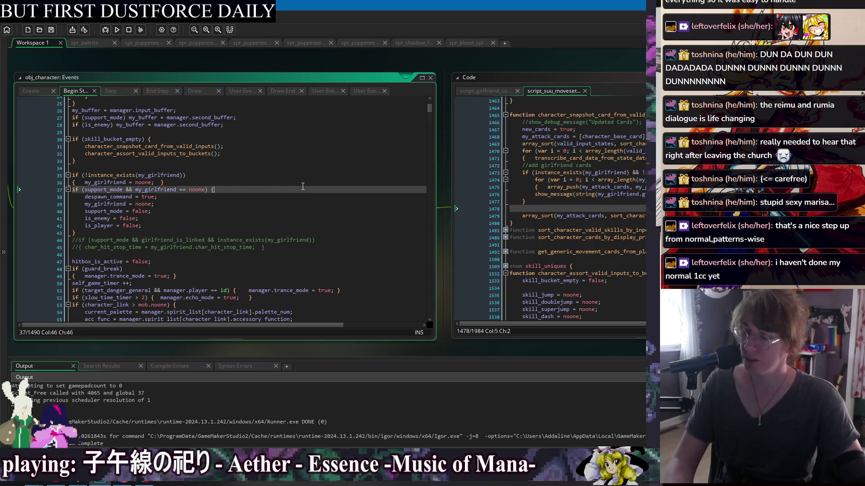
key("Down")
key("Down")
key("Down")
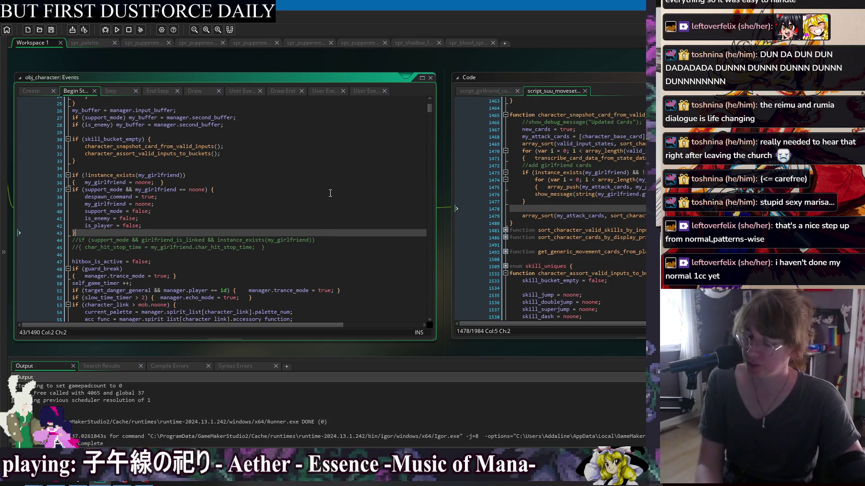
key("Up")
key("Up")
key("Up")
key("Down")
key("Down")
key("Down")
left_click(342, 247)
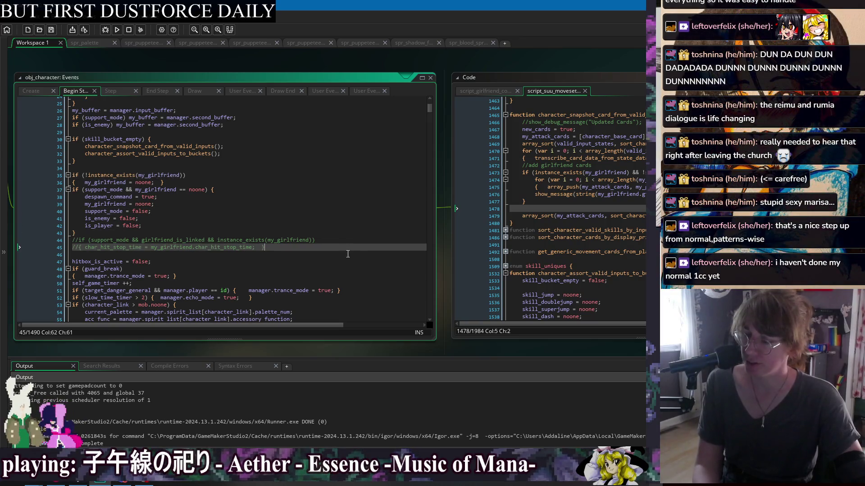
left_click(347, 182)
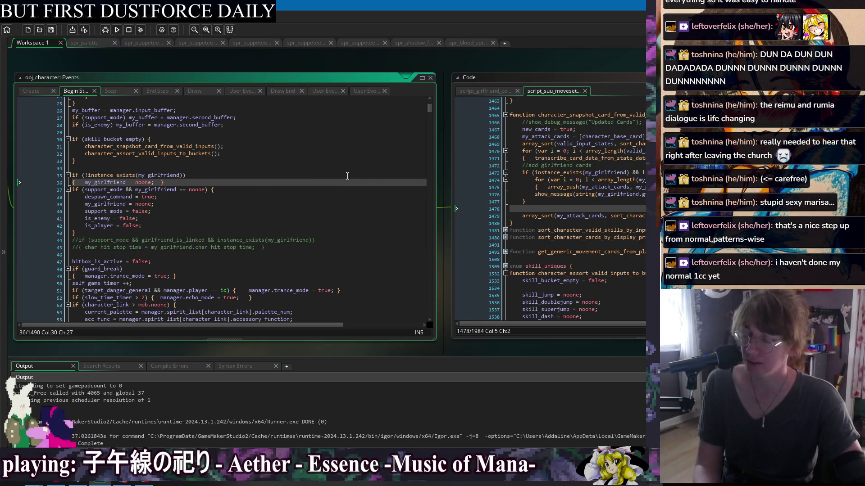
left_click(308, 168)
left_click(316, 197)
left_click(323, 218)
left_click(330, 233)
left_click(335, 240)
left_click(338, 250)
left_click(344, 226)
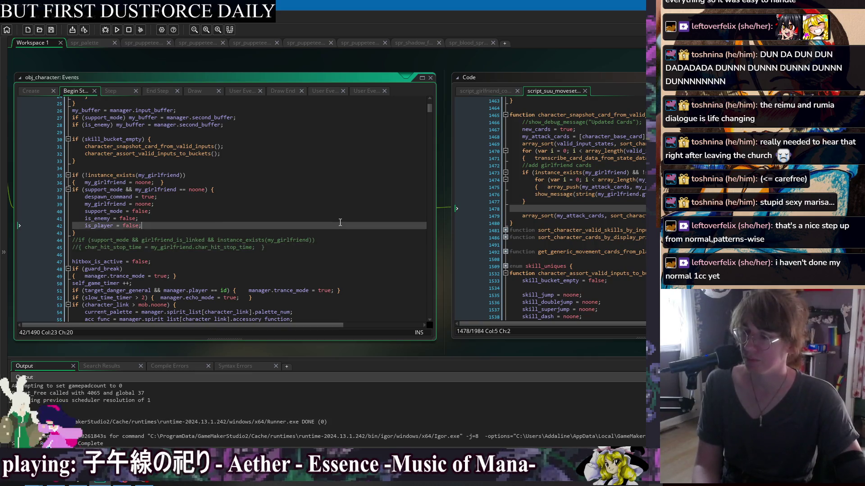
left_click(333, 206)
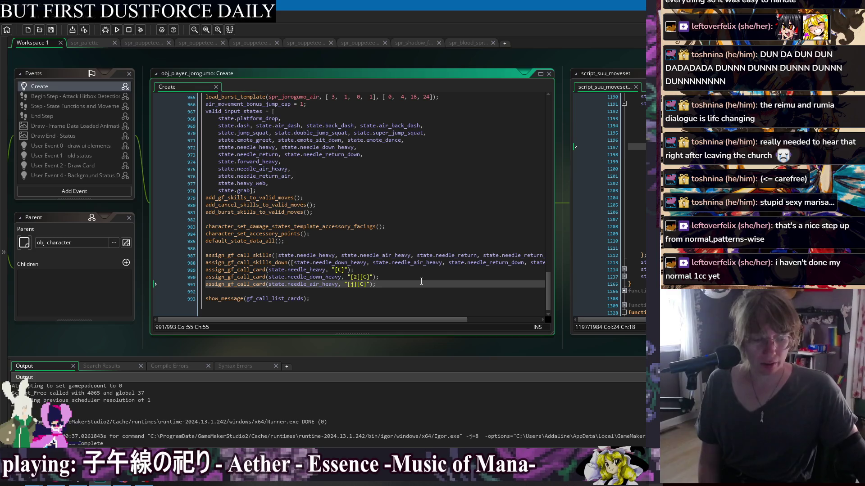
Step: Build and run the game with F5 from the jorogumo Create event
left_click(354, 242)
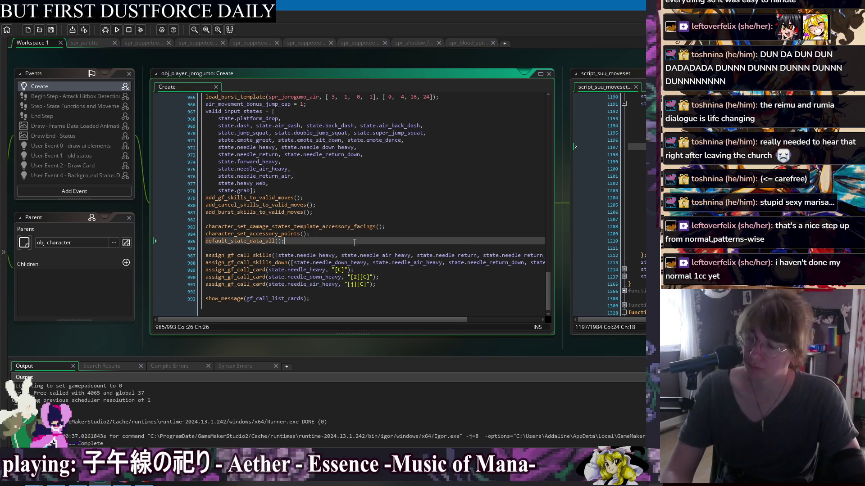
left_click(412, 290)
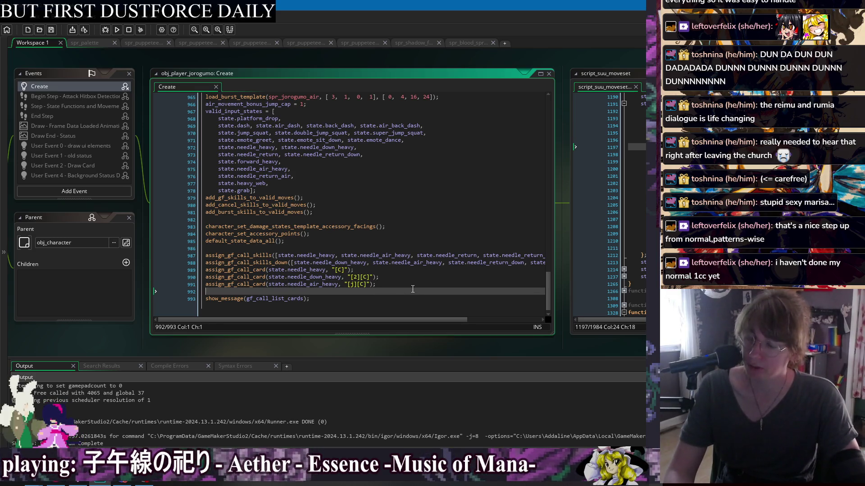
key("F5")
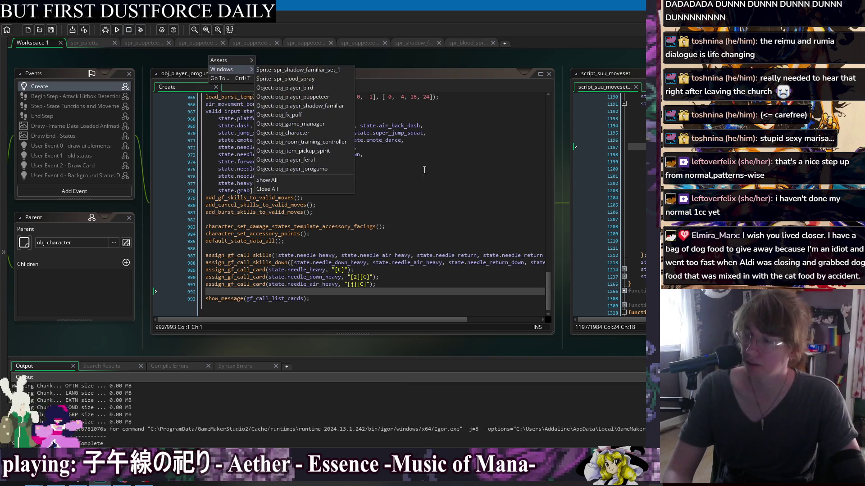
Step: Insert a blank line above the first assign_gf_call_card call, discard a trial call, and save
left_click(279, 267)
key("End")
key("Return")
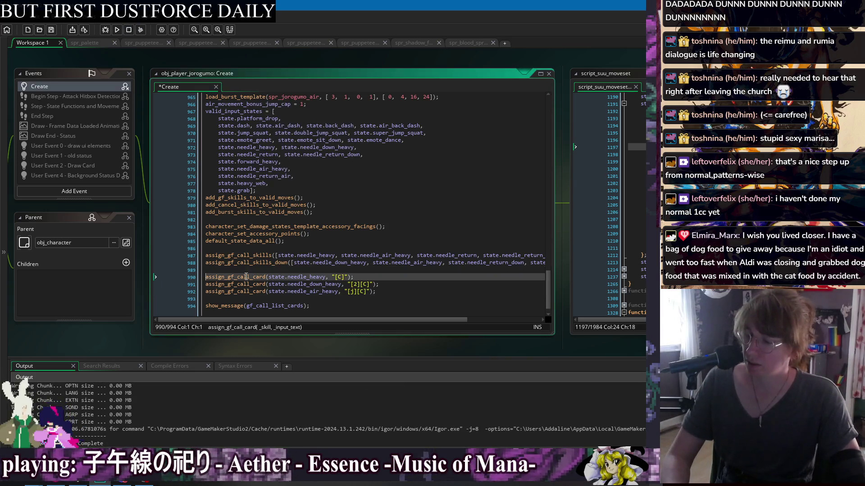
type("ass")
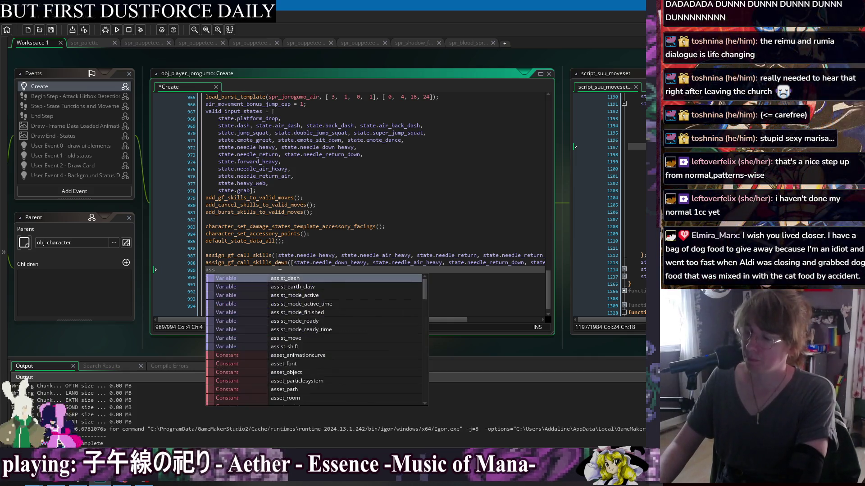
type("ign_gf")
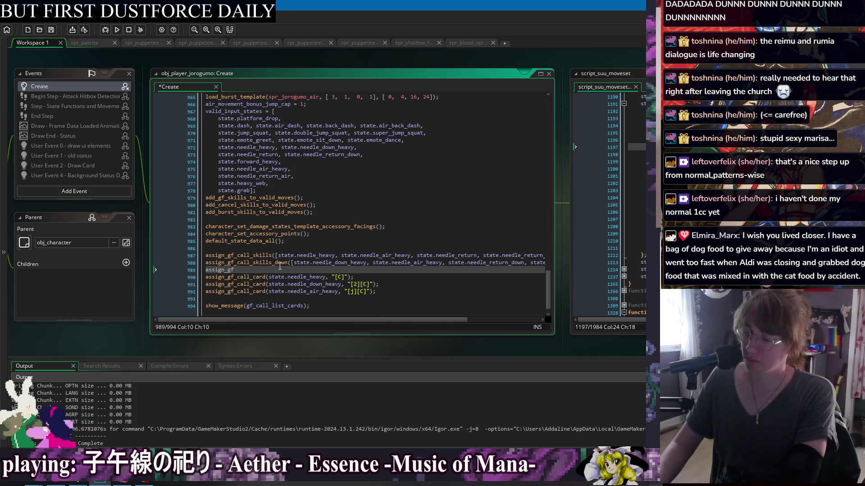
type("_call_card(state.g")
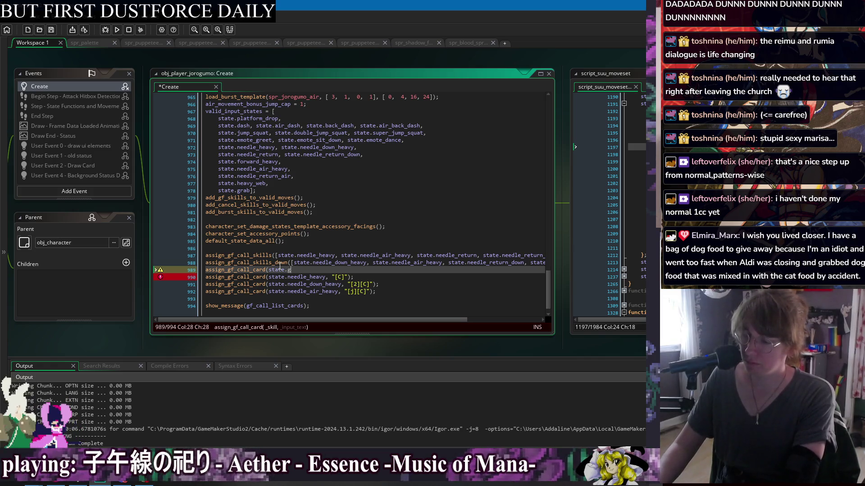
key("BackSpace")
key("BackSpace")
key("BackSpace")
key("BackSpace")
key("BackSpace")
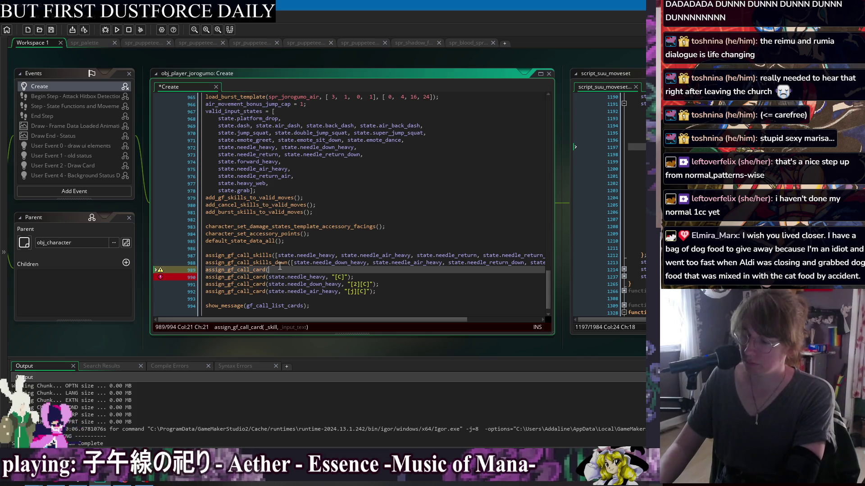
key("BackSpace")
key("BackSpace")
key("BackSpace")
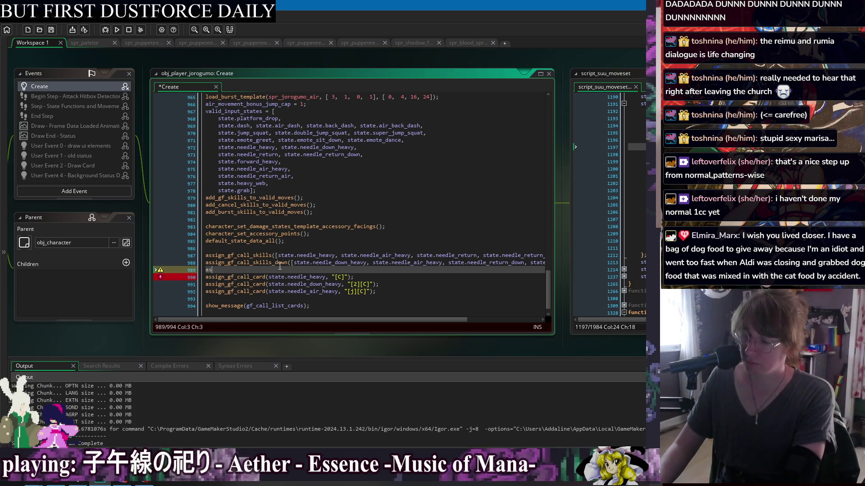
key("ctrl+s")
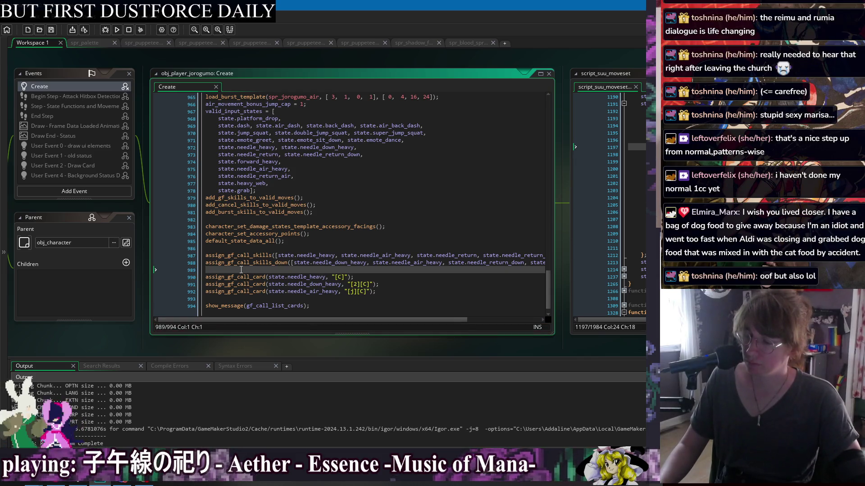
left_click(244, 276)
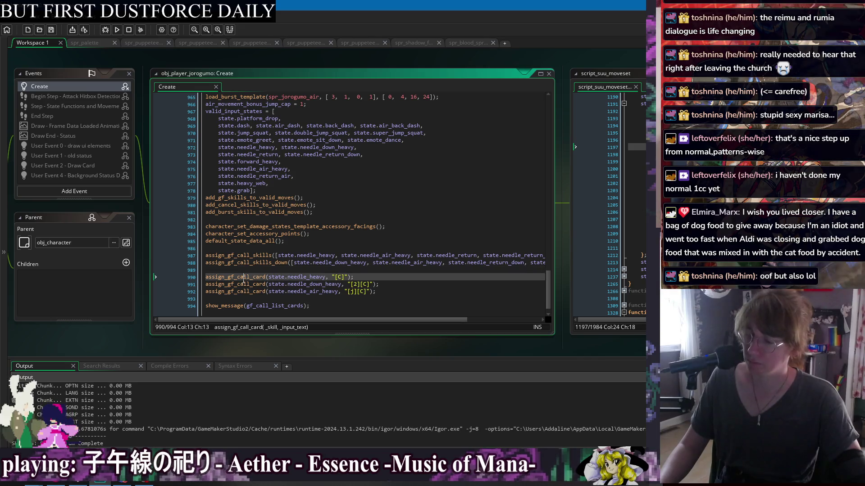
Step: Jump to the assign_gf_call_card definition and abandon a half-typed add_gf_ function line
middle_click(244, 277)
key("Return")
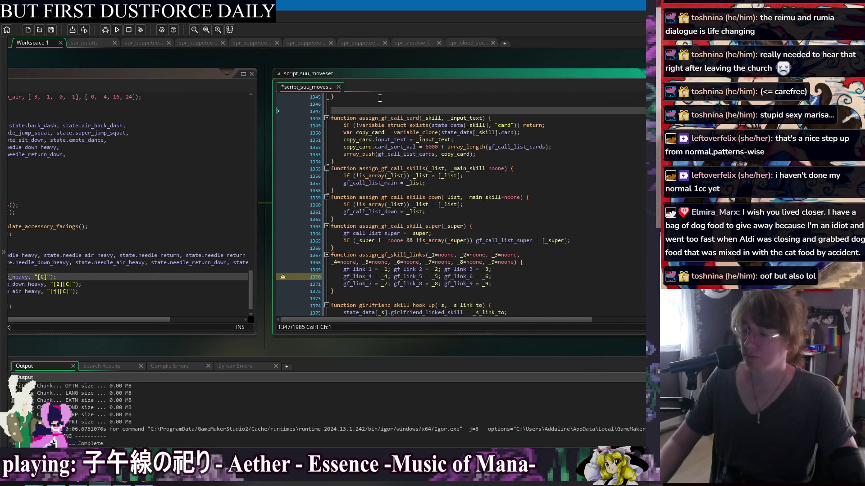
type("function add_gf_")
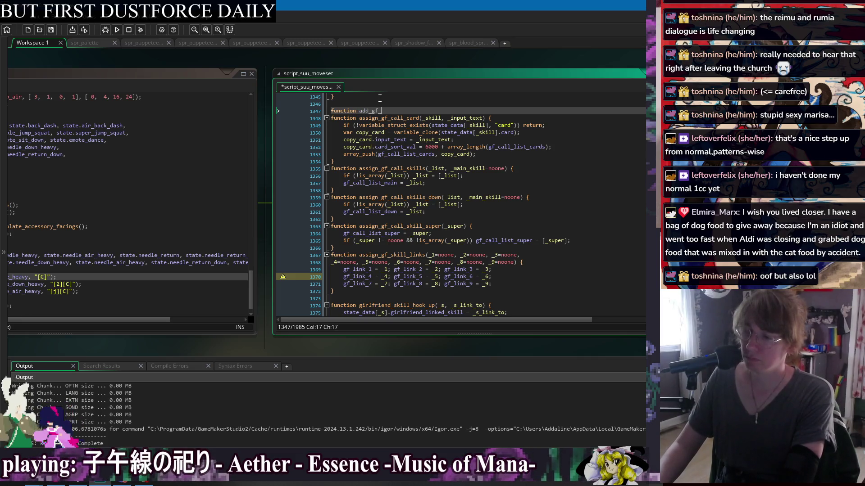
key("BackSpace")
key("BackSpace")
key("BackSpace")
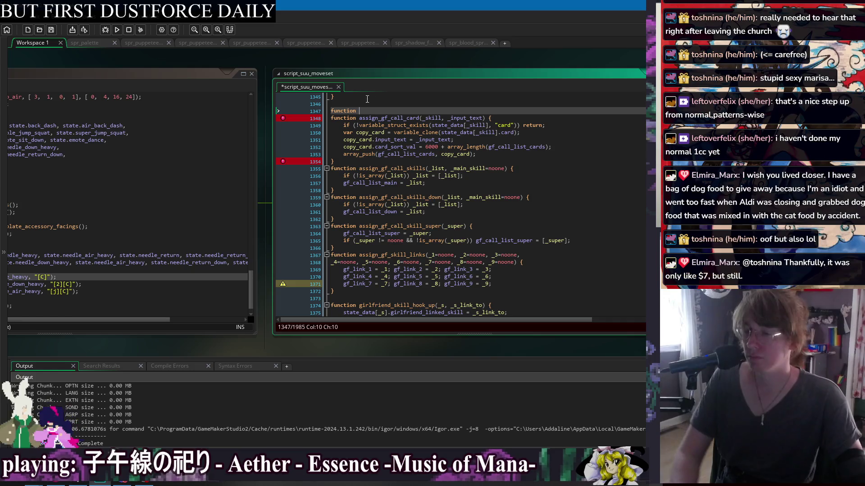
key("BackSpace")
key("BackSpace")
key("BackSpace")
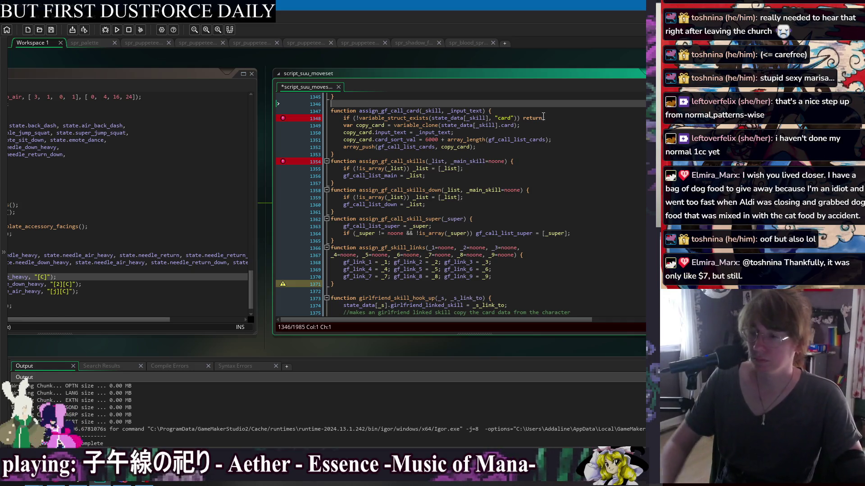
Step: Add an if (_skill == noone) { } check above the existing card check and save
left_click(543, 117)
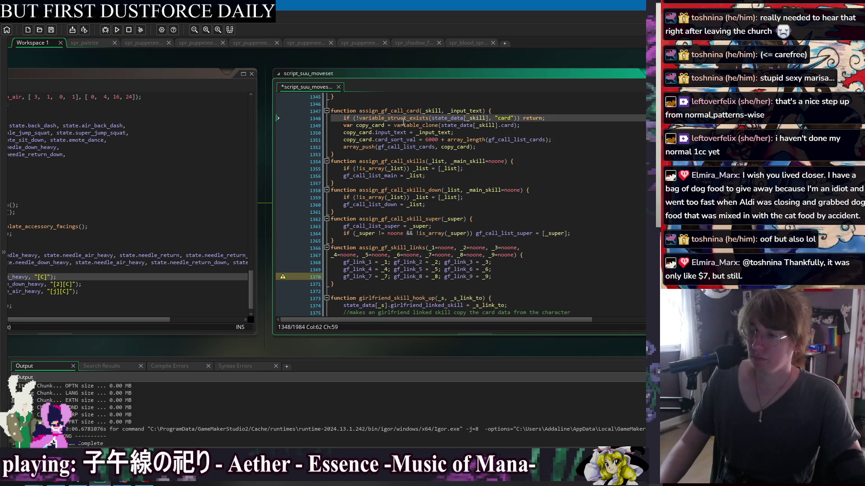
key("Home")
key("Return")
key("Up")
type("if (")
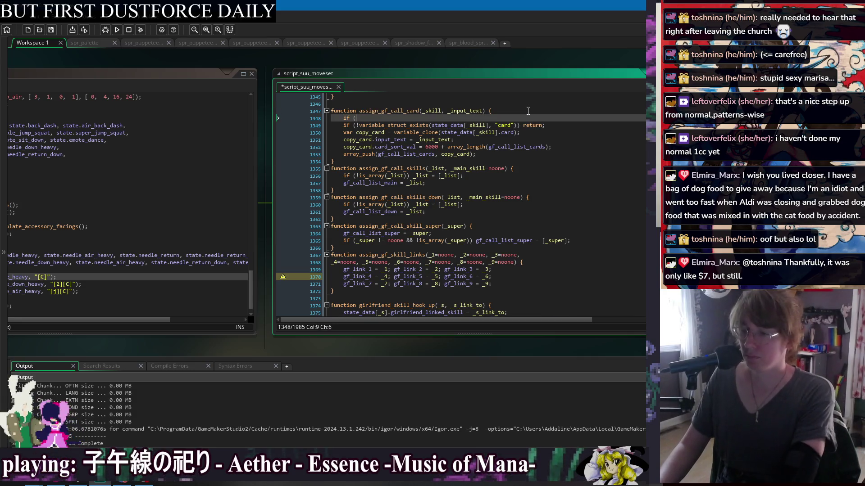
type("_skill ")
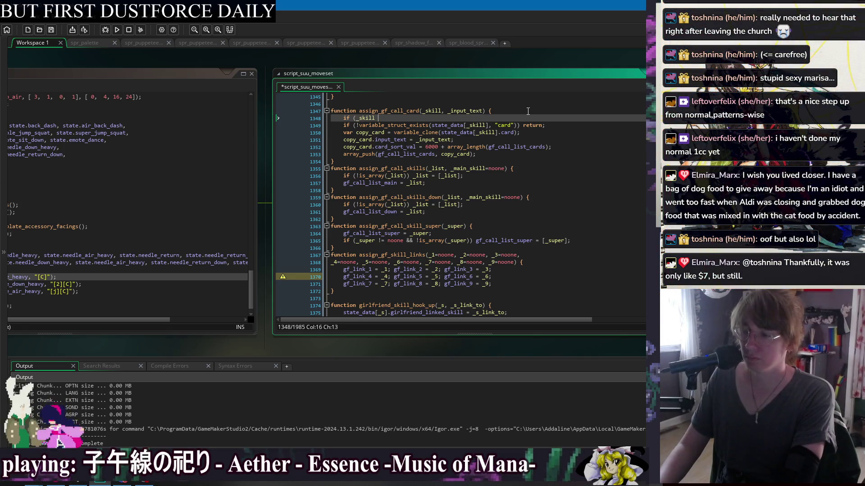
type("== noone) {")
key("Return")
key("Return")
key("Return")
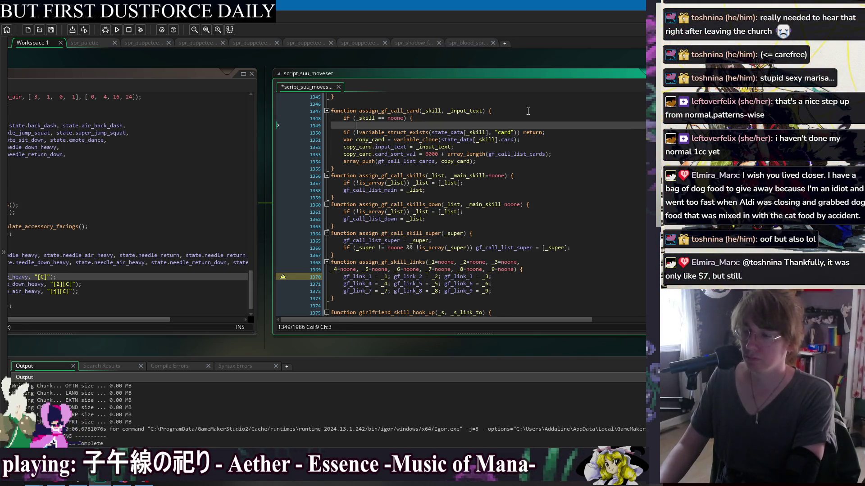
key("BackSpace")
key("BackSpace")
key("BackSpace")
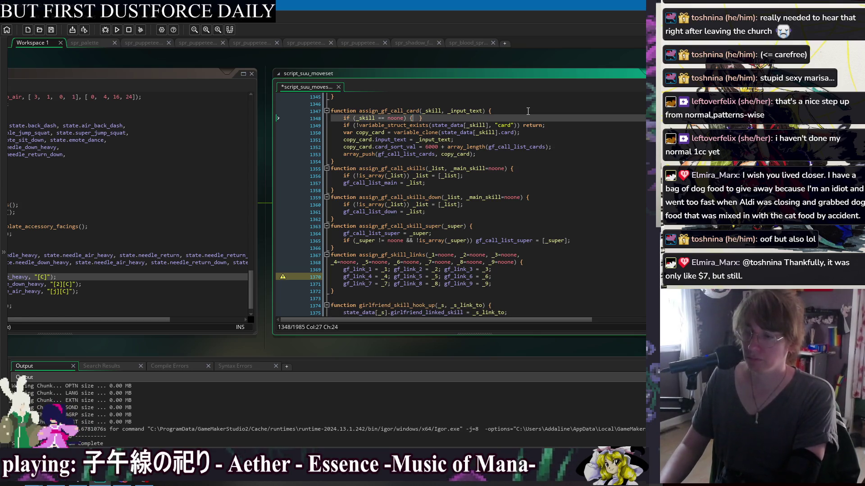
key("Return")
key("Return")
key("Up")
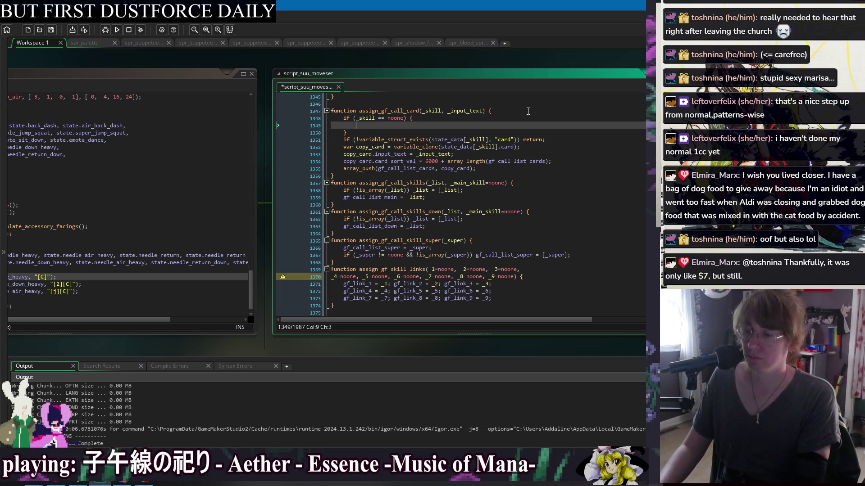
key("ctrl+s")
Step: Collapse the empty _skill == noone block onto a single line
key("Down")
key("Down")
key("Down")
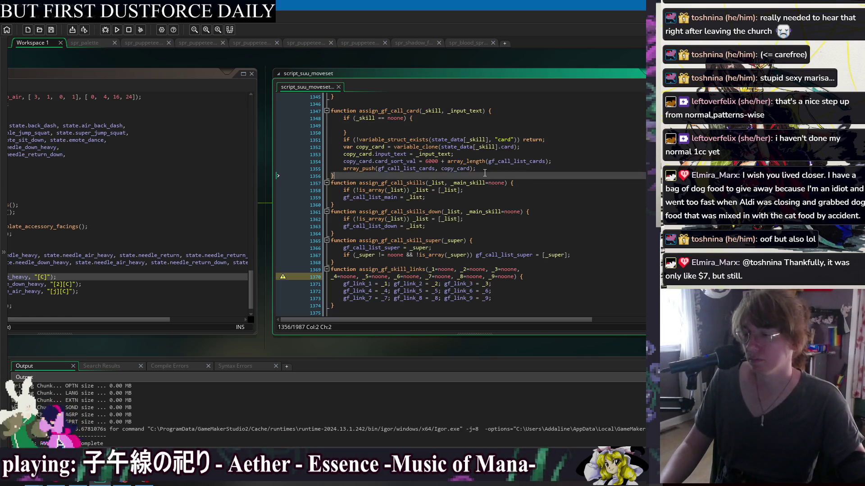
left_click(454, 124)
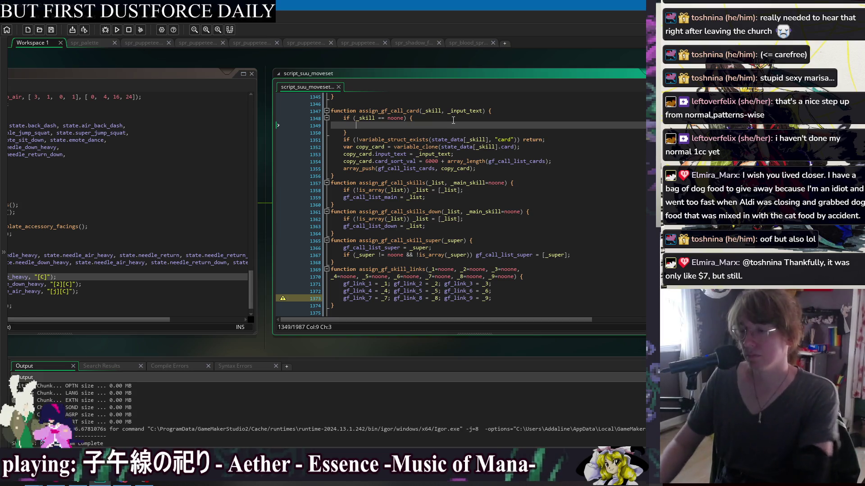
left_click(442, 111)
key("Down")
key("Down")
key("Down")
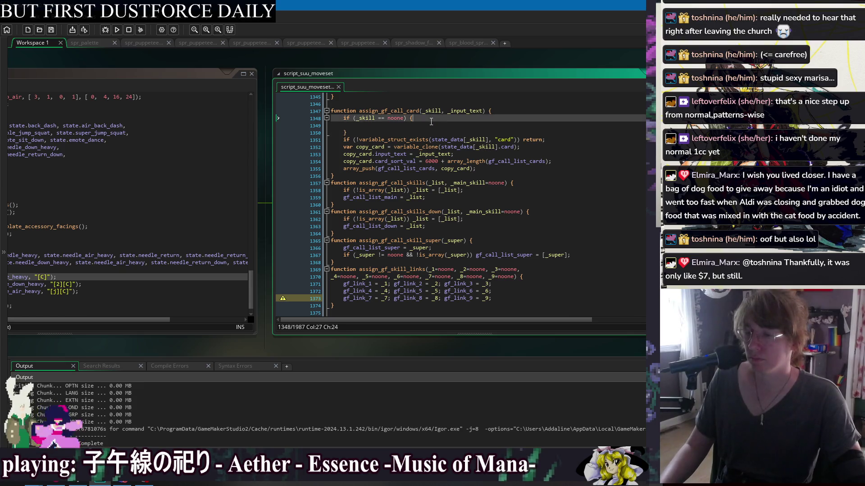
left_click(507, 111)
key("Return")
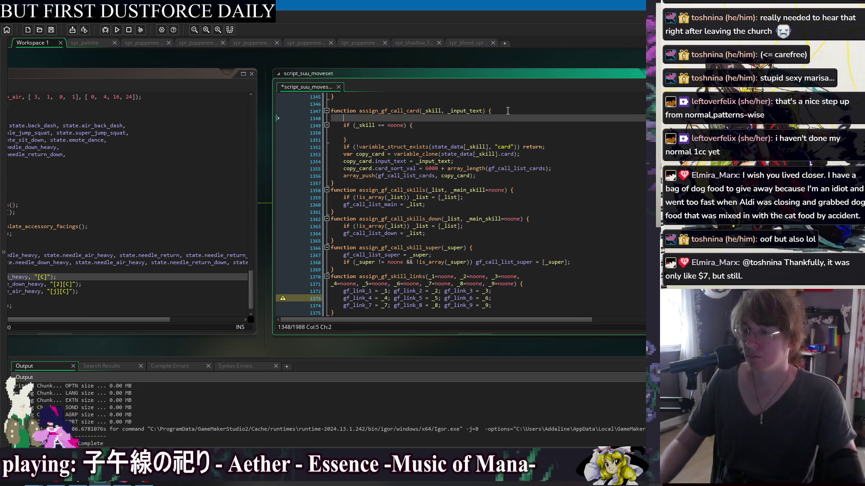
type("v")
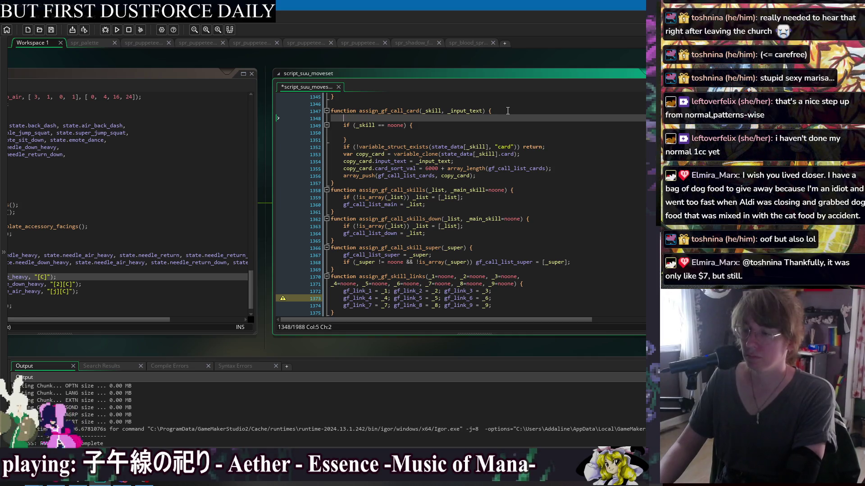
key("BackSpace")
key("BackSpace")
key("BackSpace")
key("Down")
key("Down")
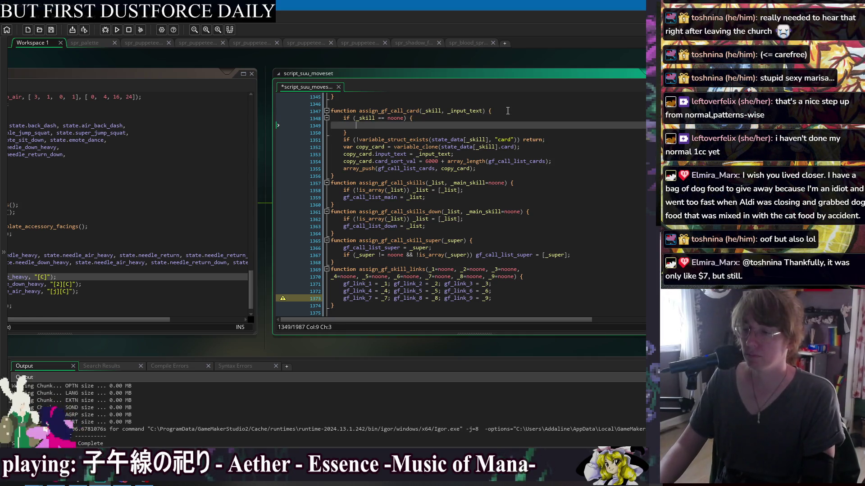
key("Up")
key("End")
key("Delete")
key("Delete")
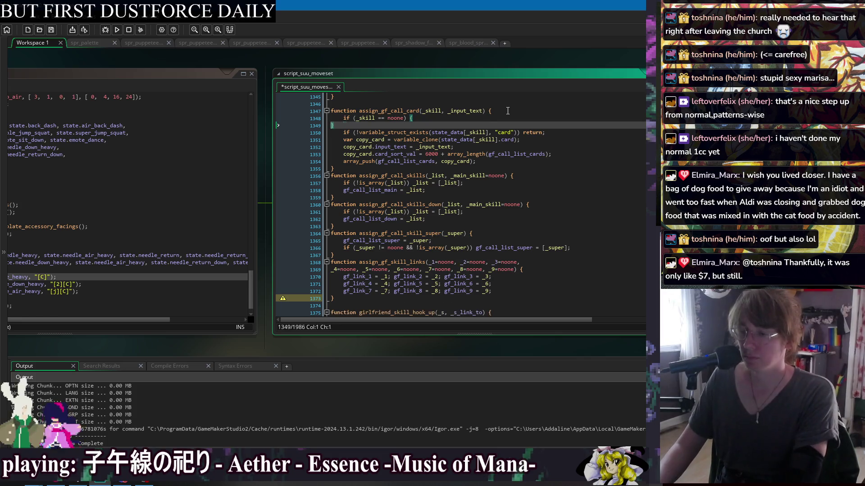
Step: Save the script, then delete the empty _skill == noone check line
key("End")
key("Return")
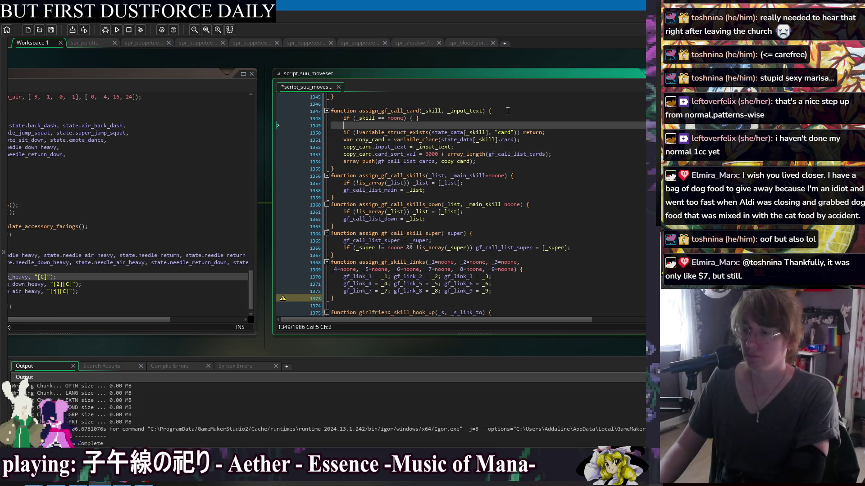
key("ctrl+z")
key("ctrl+s")
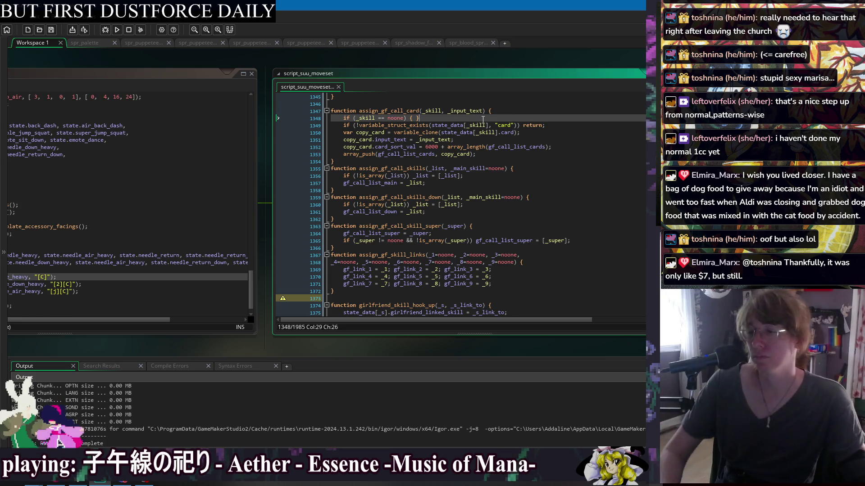
left_click(500, 114)
triple_click(507, 118)
key("Delete")
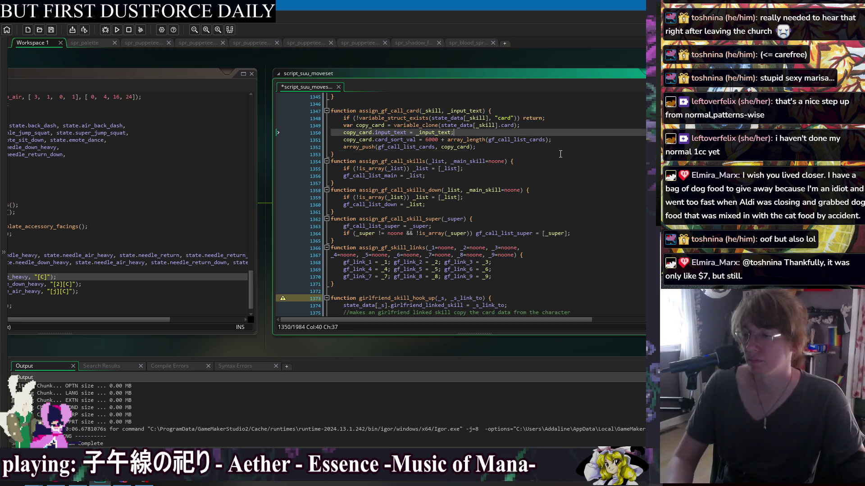
Step: Review assign_gf_call_card and the gf_call_list_down check in assign_gf_call_skills_down
left_click(560, 154)
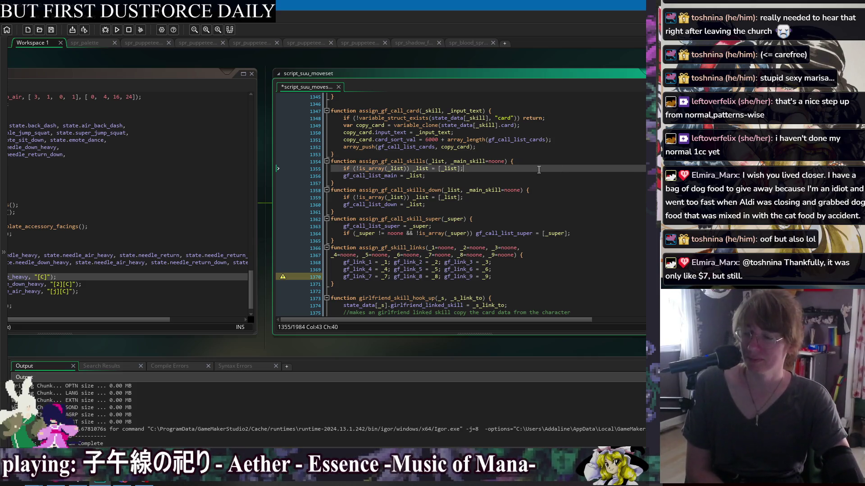
left_click(542, 197)
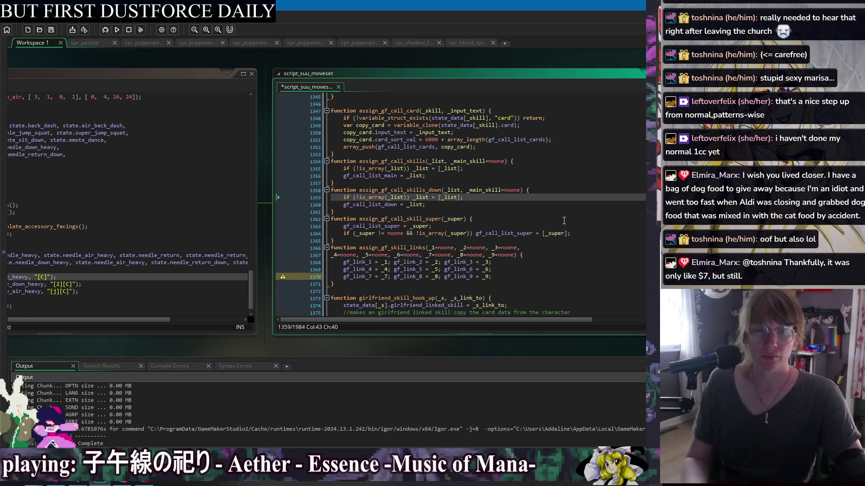
left_click(536, 206)
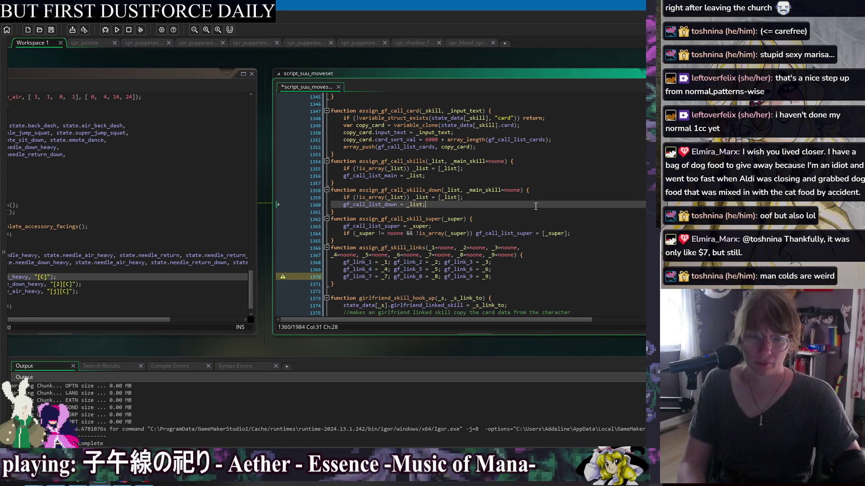
left_click(531, 215)
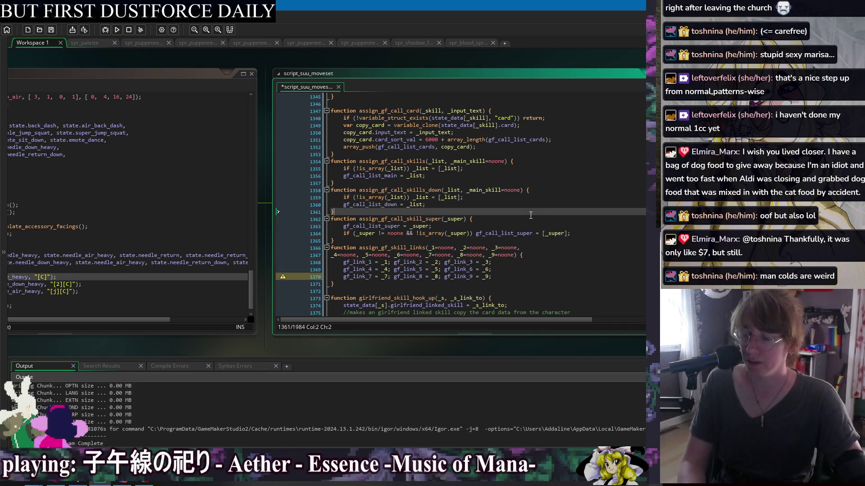
left_click(546, 247)
left_click(545, 284)
left_click(546, 240)
left_click(548, 190)
Step: Insert a blank line just above the assign_gf_call_card function
left_click(549, 154)
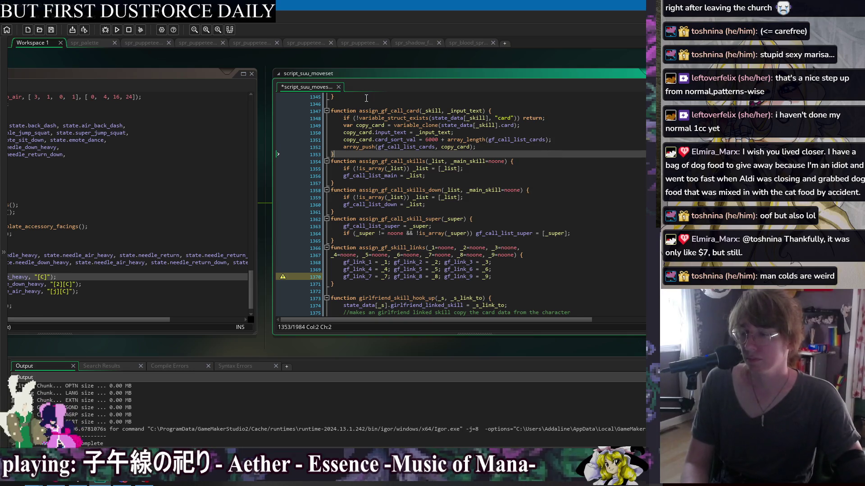
left_click(522, 104)
key("Return")
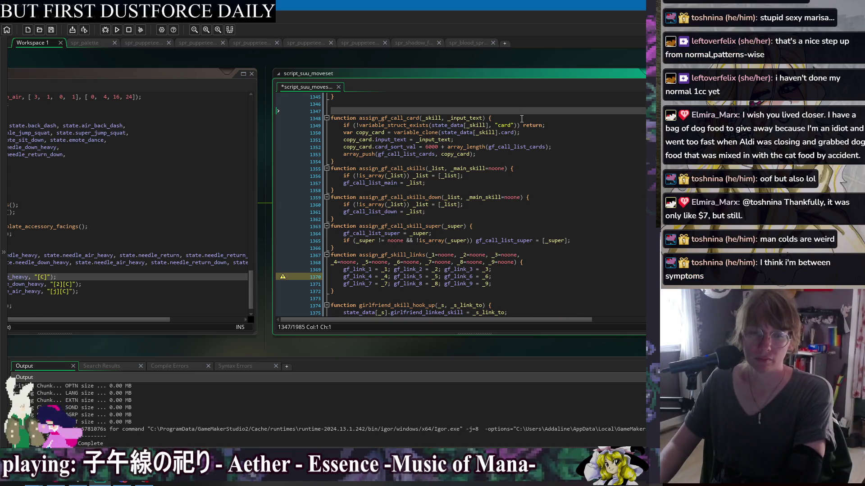
Step: Start typing a new gf_card function, then remove that line entirely
type("function g")
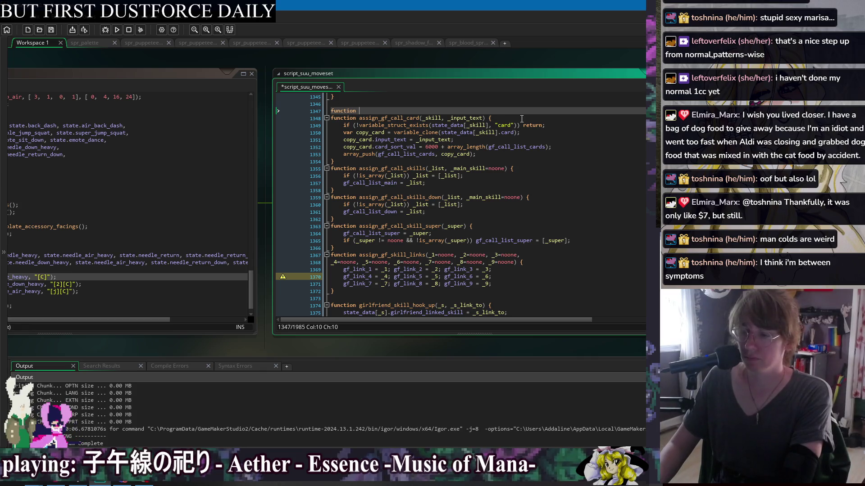
type("f_card")
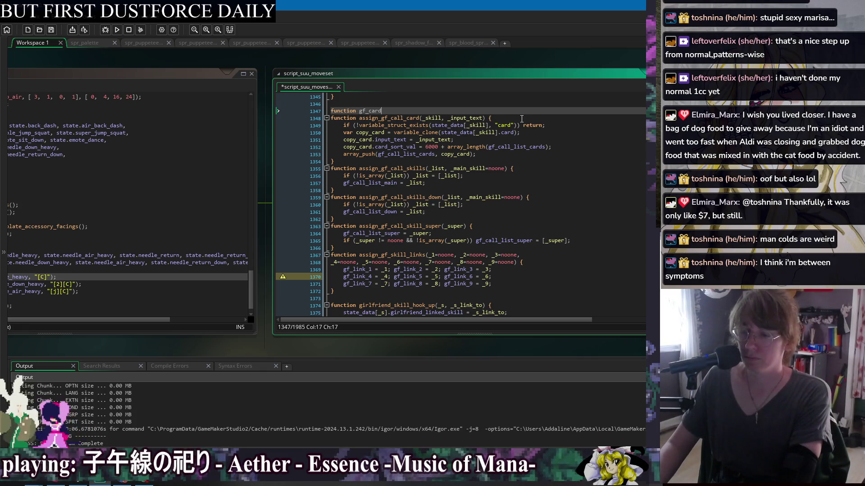
key("BackSpace")
key("BackSpace")
key("BackSpace")
key("BackSpace")
key("BackSpace")
key("BackSpace")
key("BackSpace")
type("as")
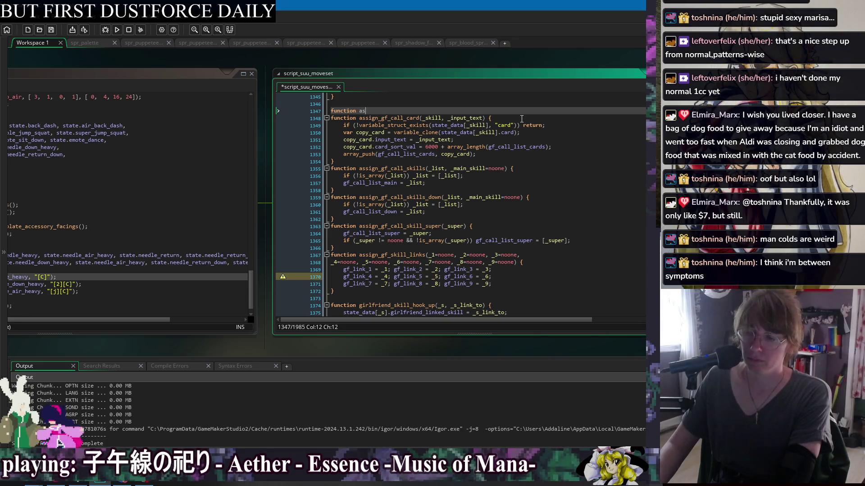
type("sign_gf")
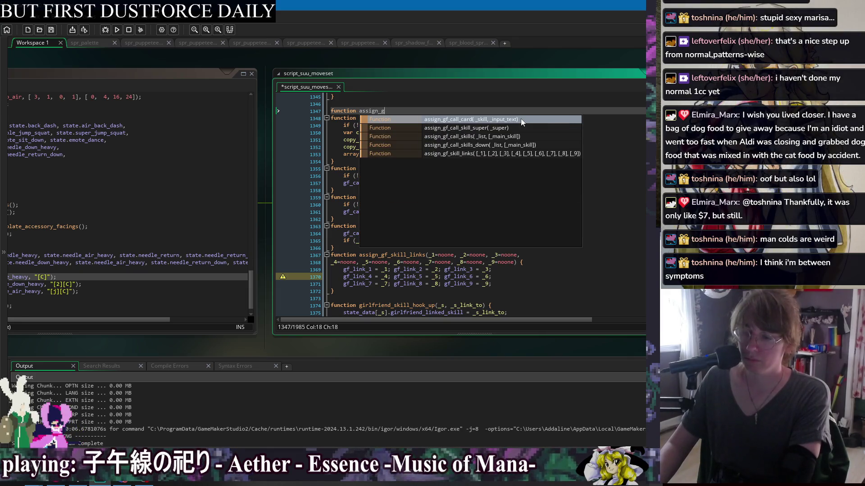
key("Escape")
key("BackSpace")
key("BackSpace")
key("BackSpace")
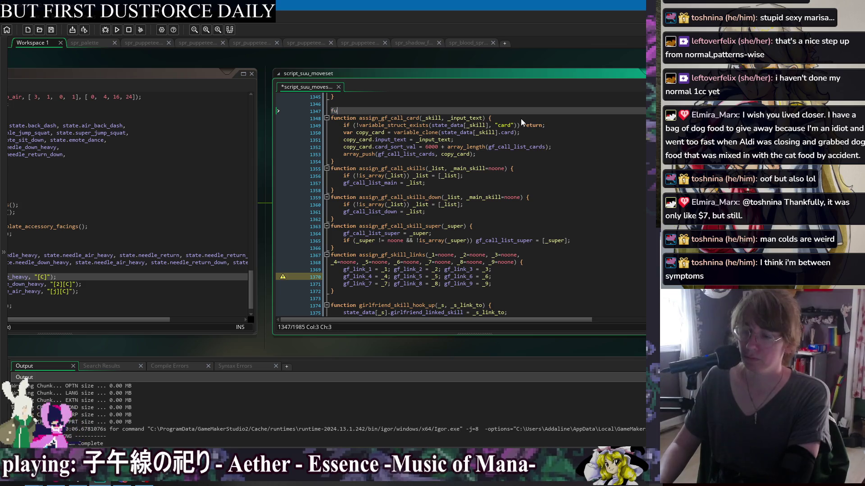
Step: Open an indented blank line at the top of assign_gf_call_card
left_click(427, 133)
key("Up")
key("Up")
key("Up")
key("End")
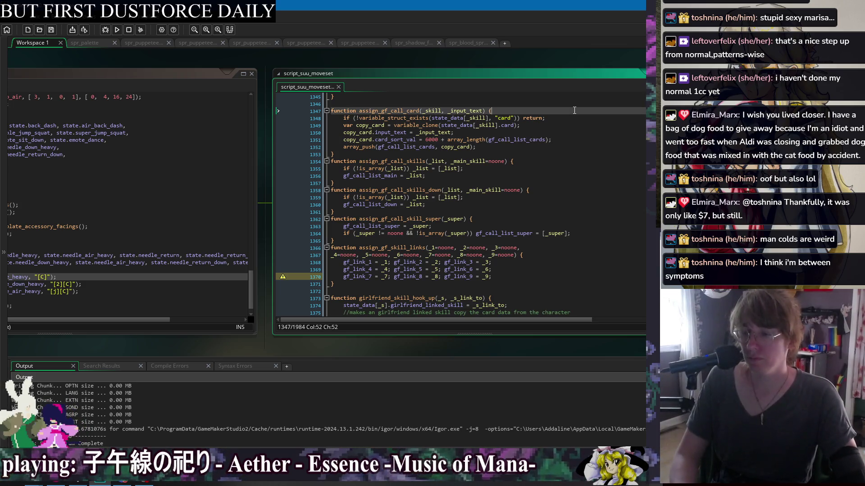
key("Return")
key("Return")
key("Return")
left_click(371, 119)
Step: Add if (array_length(gf_call_list_cards) == 0) { } with an indented empty body and save
type("if (array_lengt")
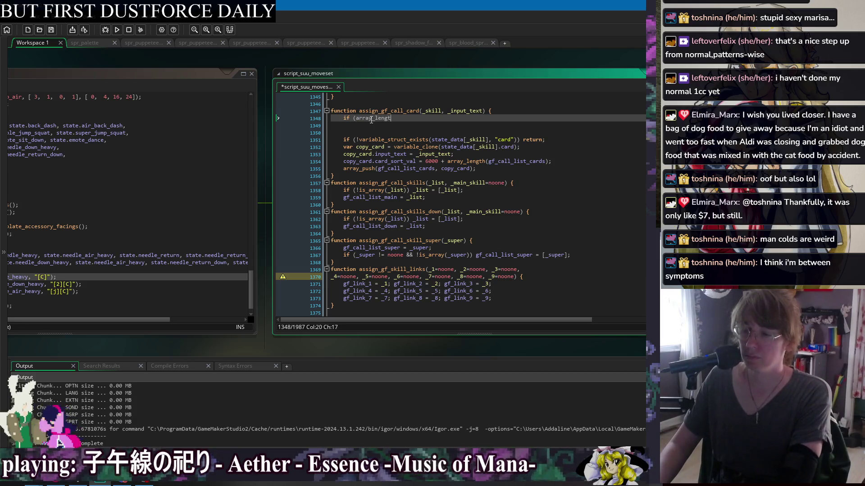
type("h(gf_")
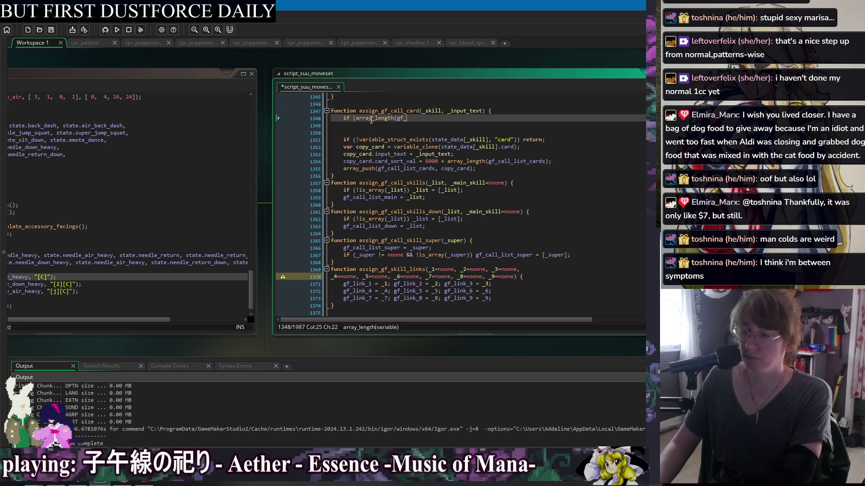
type("call_list_cards == 0")
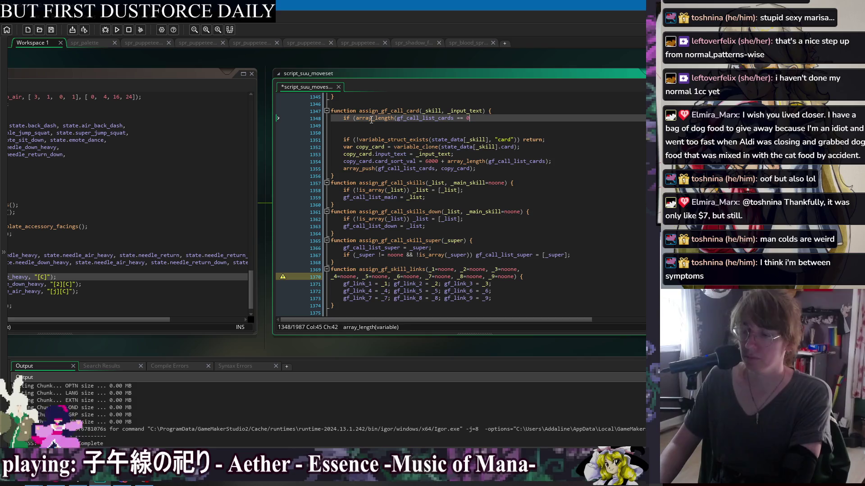
key("BackSpace")
key("BackSpace")
key("BackSpace")
key("BackSpace")
key("BackSpace")
type(") == 0) {")
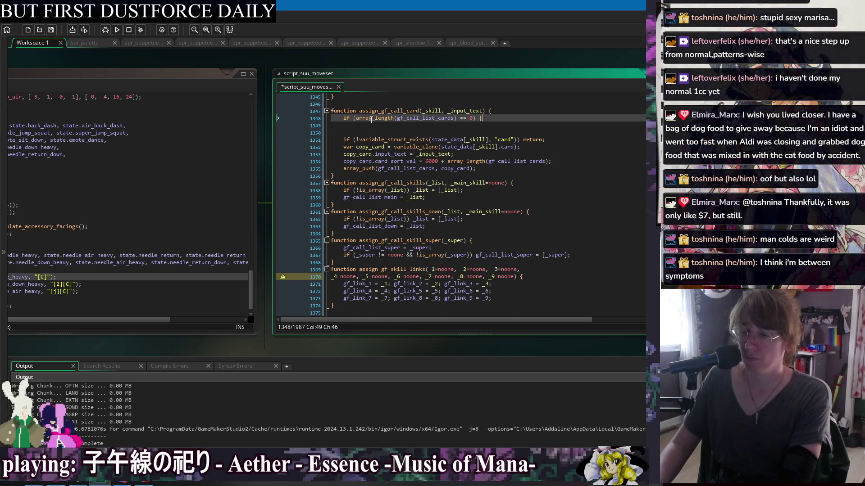
key("Return")
key("ctrl+s")
key("Down")
key("Down")
key("BackSpace")
key("BackSpace")
key("Up")
key("Tab")
key("Tab")
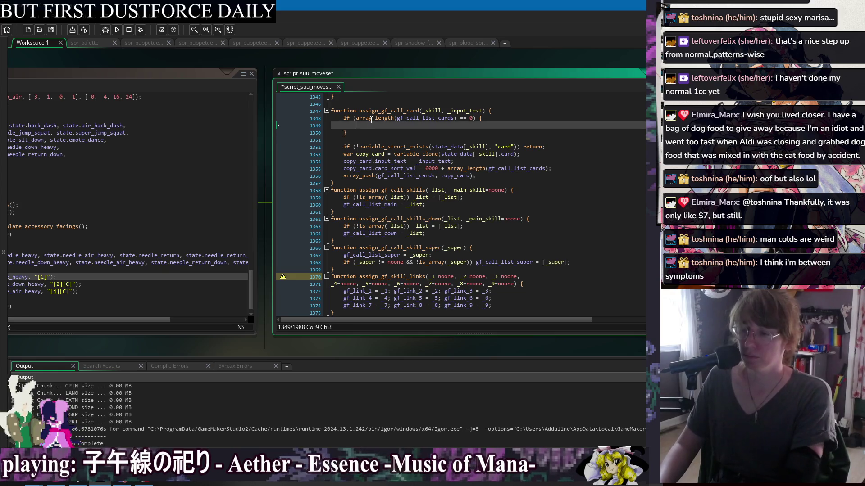
key("ctrl+s")
Step: Try var copy and array_push(gf_call_list_cards lines inside the block, then clear them
type("v")
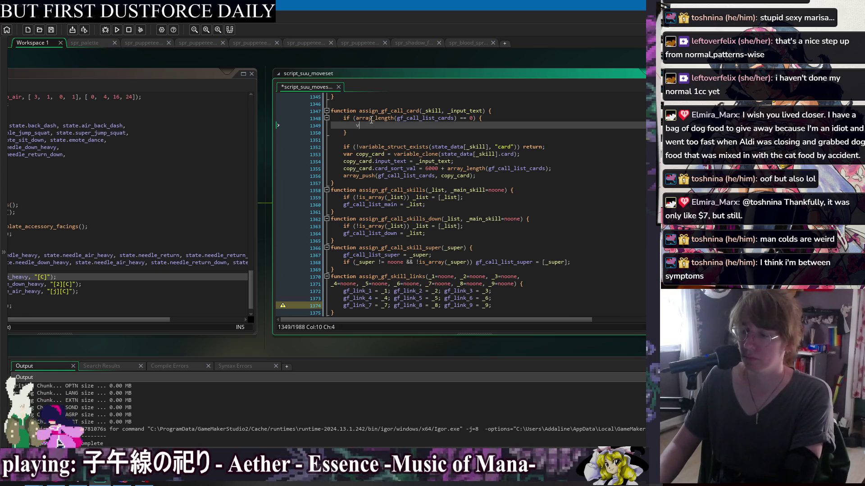
type("ar copy_car")
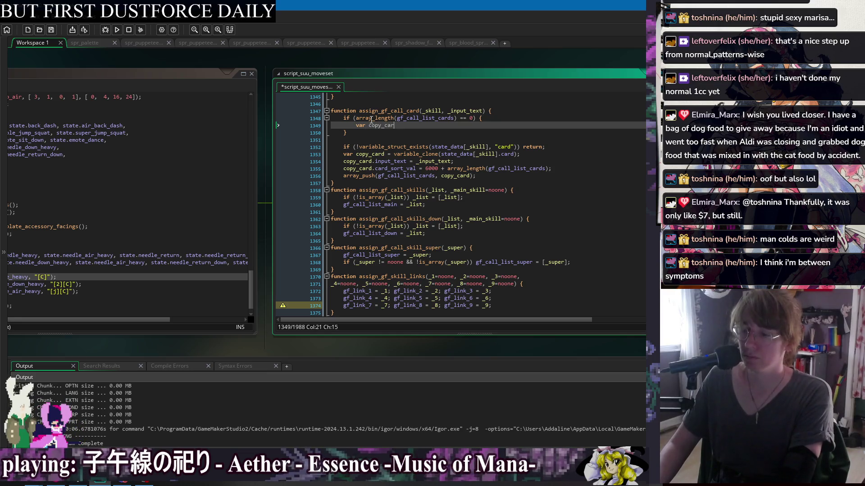
key("BackSpace")
key("BackSpace")
key("BackSpace")
type("gf")
key("BackSpace")
key("BackSpace")
key("BackSpace")
type("array")
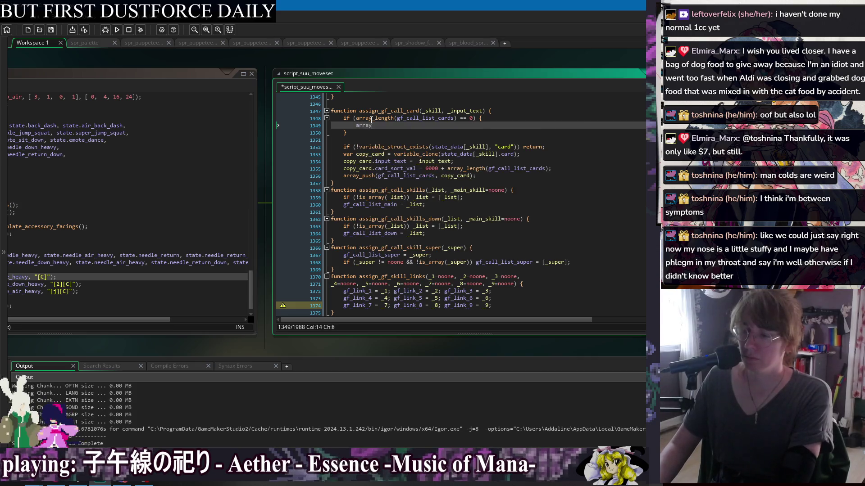
type("_push(gf_call_list_car")
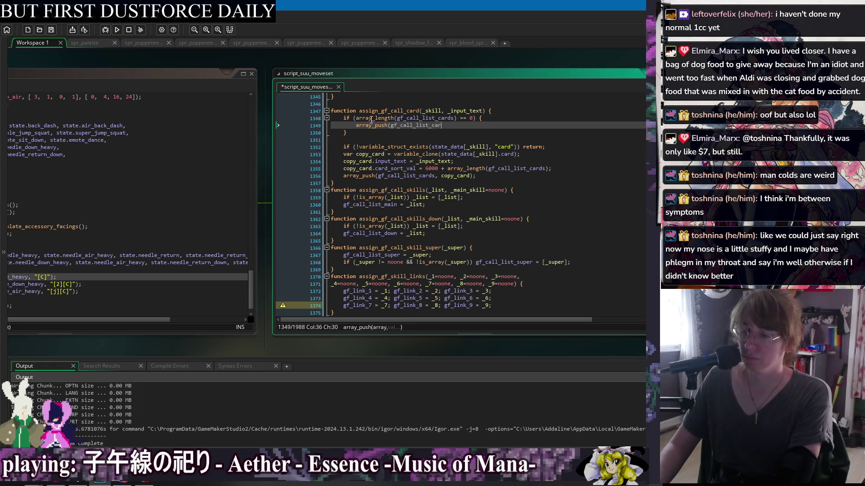
key("BackSpace")
key("BackSpace")
key("BackSpace")
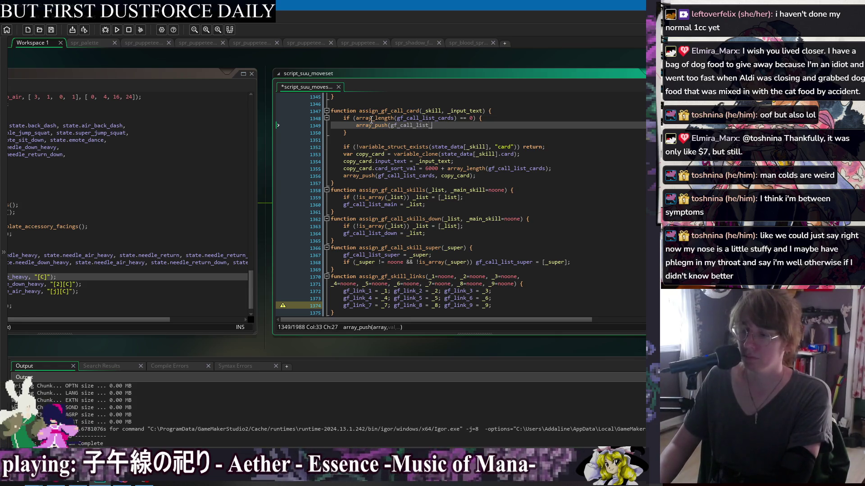
key("BackSpace")
key("BackSpace")
key("BackSpace")
Step: Write var copy_card = variable_clone and undo its half-written argument
type("var copy_card =")
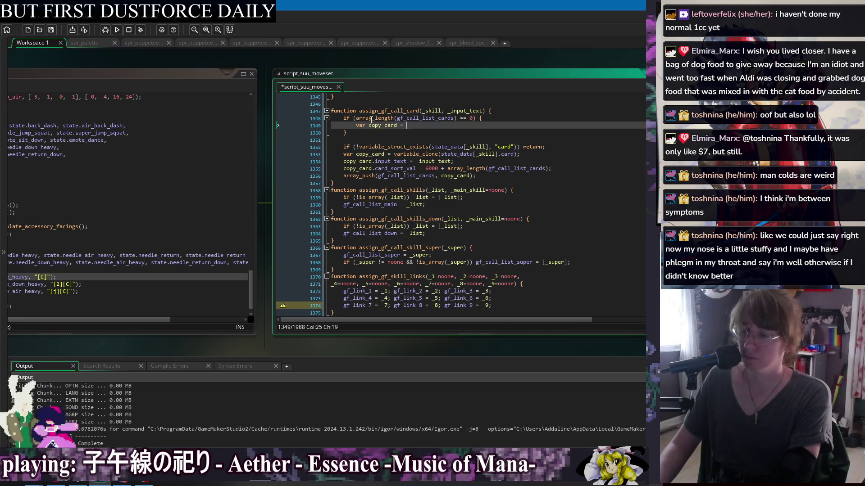
type("variable ")
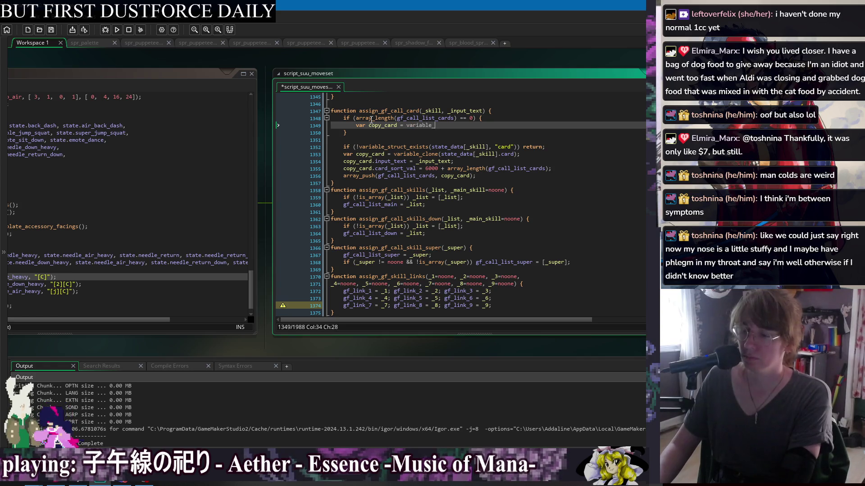
type("ne(state_")
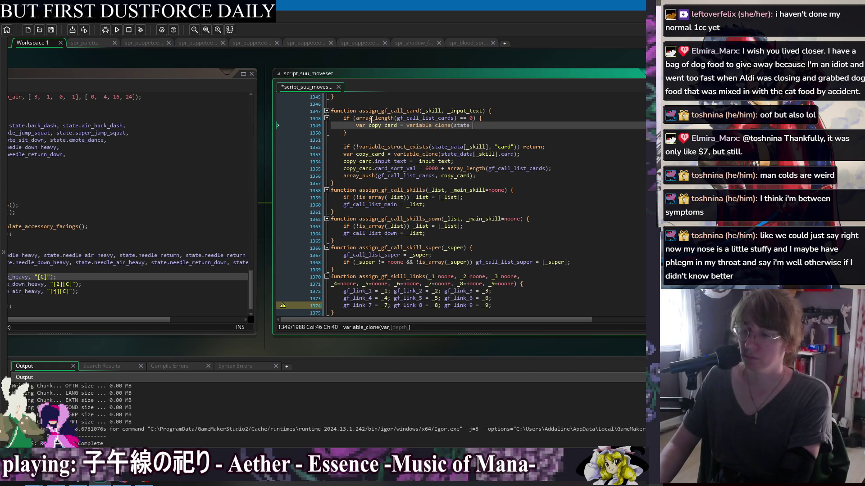
type("data[_skill")
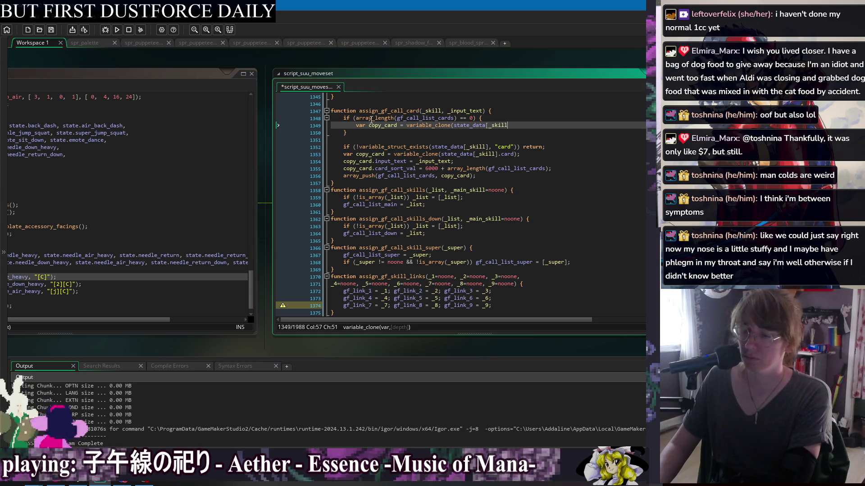
type("a")
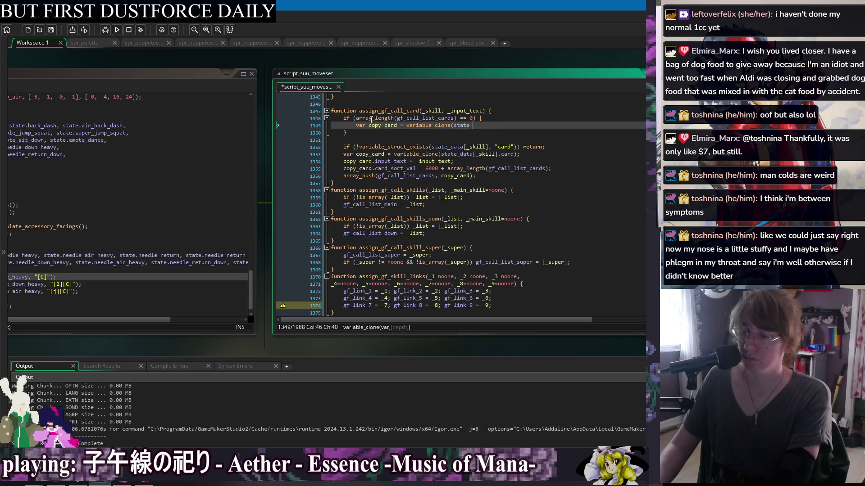
key("BackSpace")
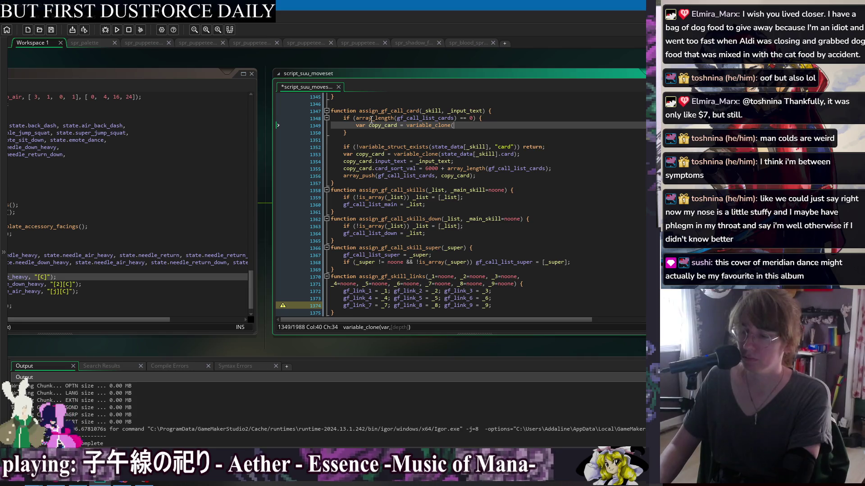
type("chara")
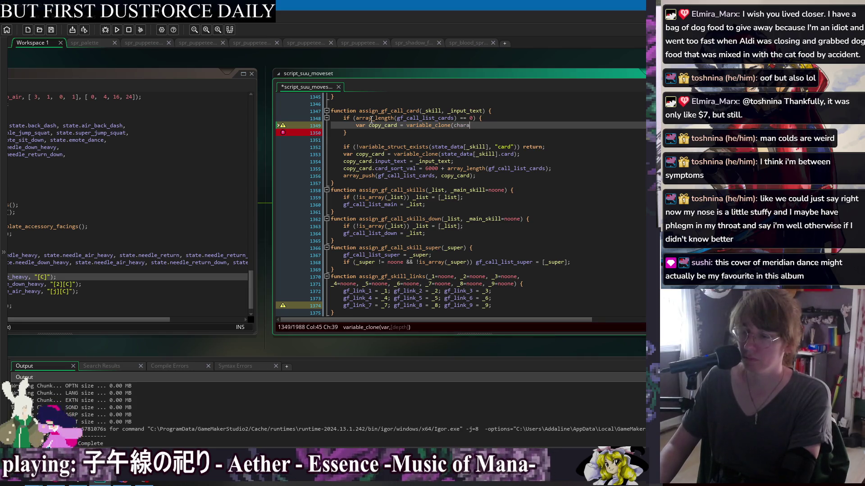
type("cter_car")
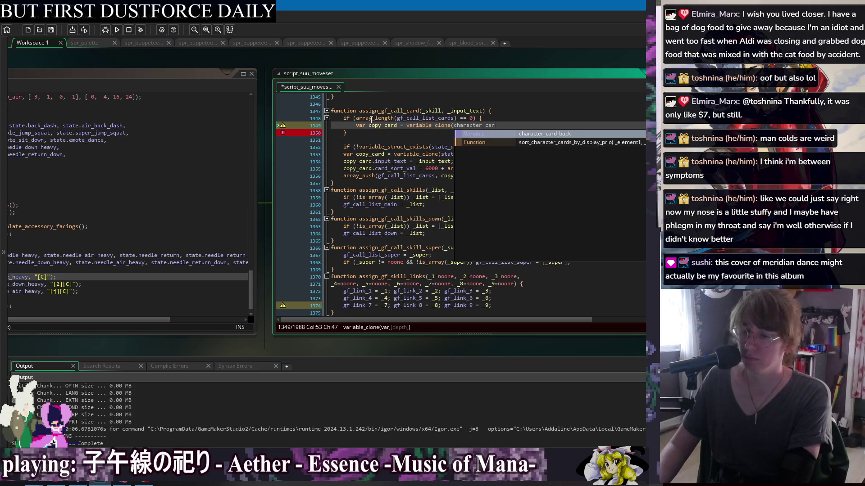
key("ctrl+z")
key("ctrl+z")
key("ctrl+z")
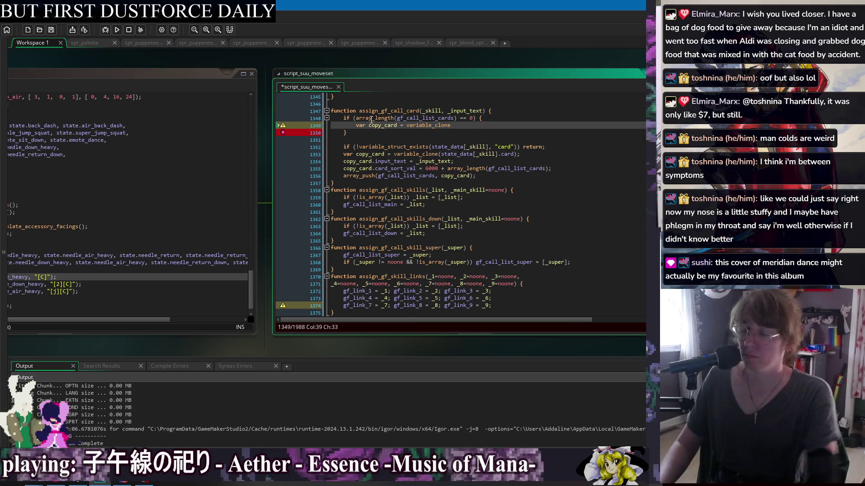
left_click(188, 81)
Step: Open obj_character's code and inspect character_snapshot_card_from_valid_inputs' character_base_card line
right_click(335, 69)
mouse_move(356, 81)
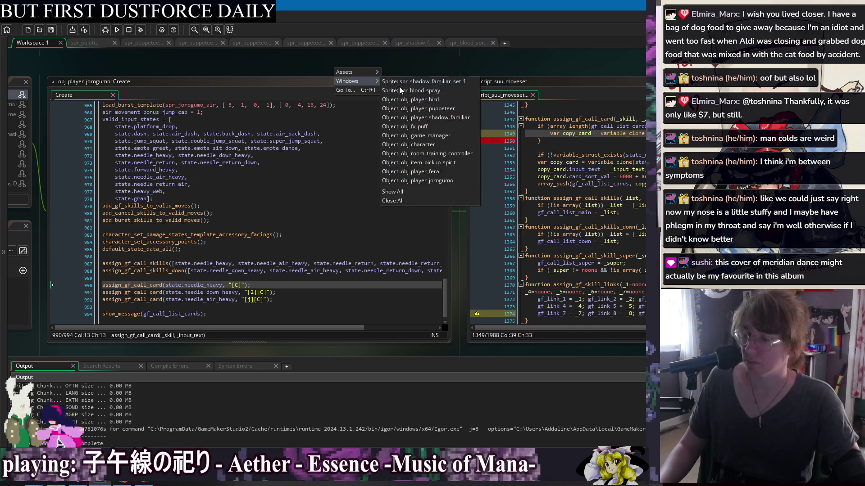
left_click(415, 144)
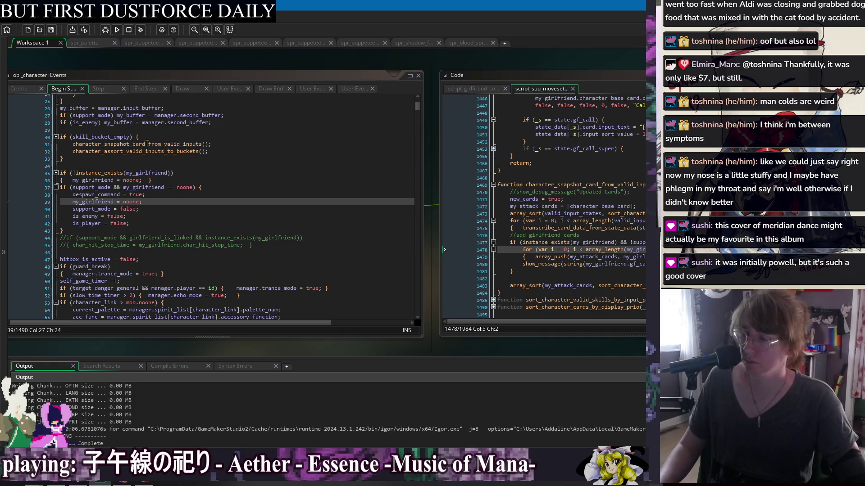
middle_click(153, 143)
left_click(462, 206)
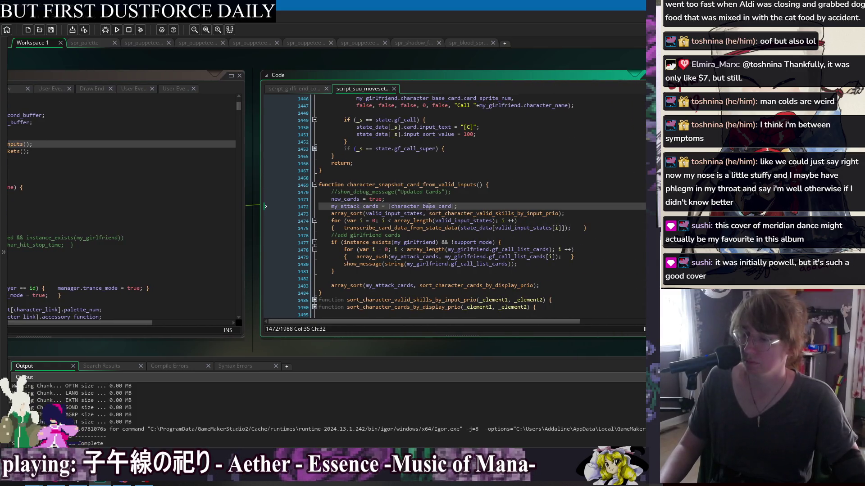
Step: Go back via obj_character to obj_player_jorogumo and jump to assign_gf_call_card's definition
right_click(209, 58)
mouse_move(222, 68)
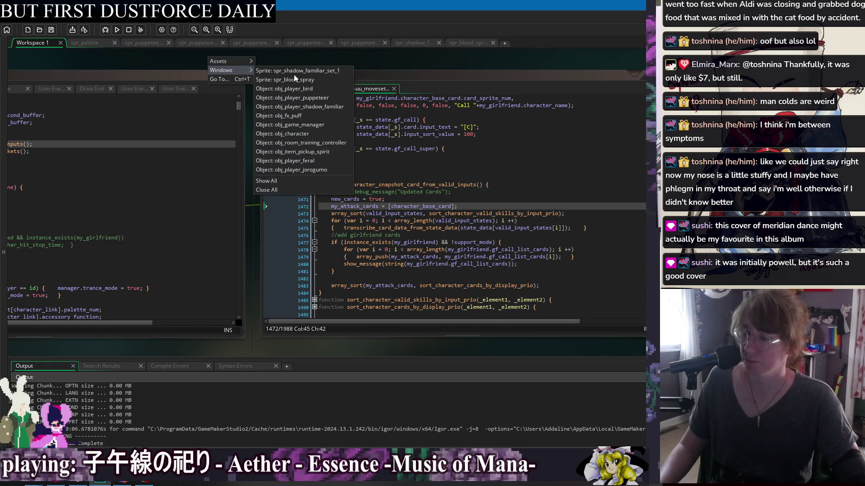
left_click(309, 134)
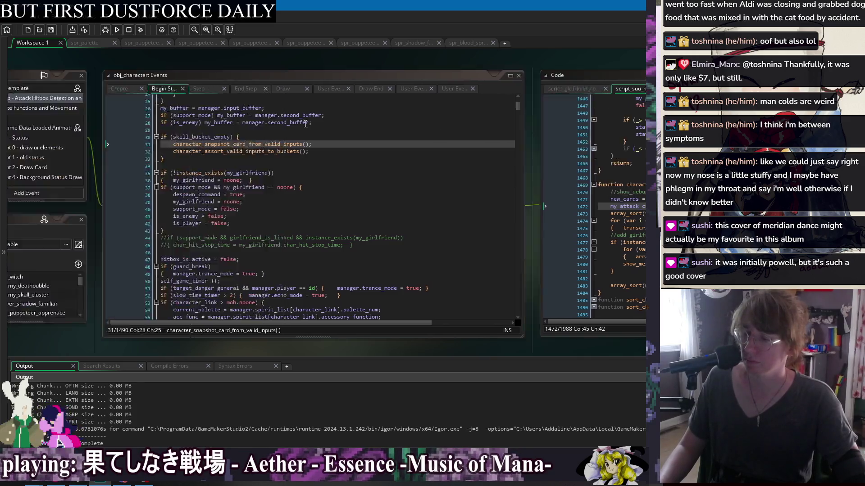
right_click(276, 63)
mouse_move(288, 74)
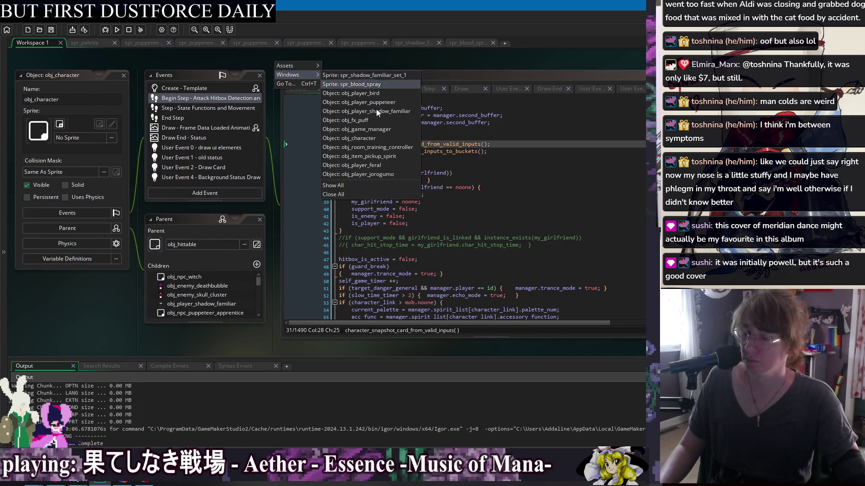
left_click(377, 174)
key("F12")
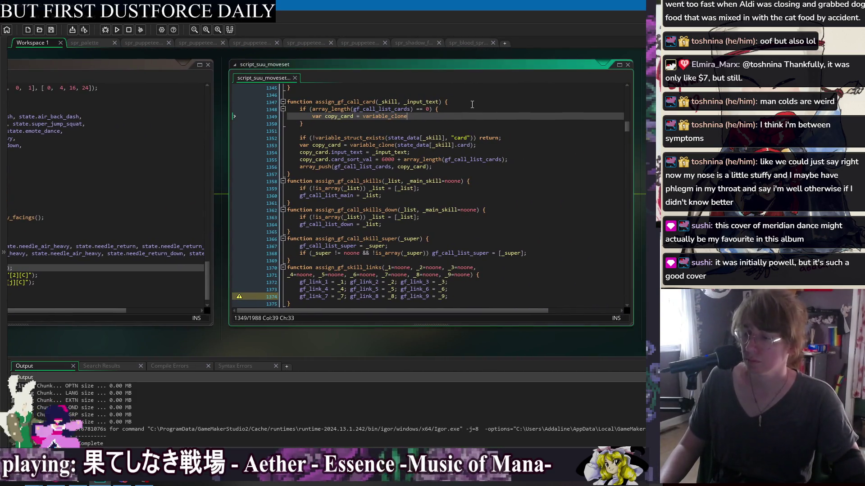
Step: Complete variable_clone(character_base_card); add copy_card.card_sort_val += 1; and save the script
type("(character_base_card")
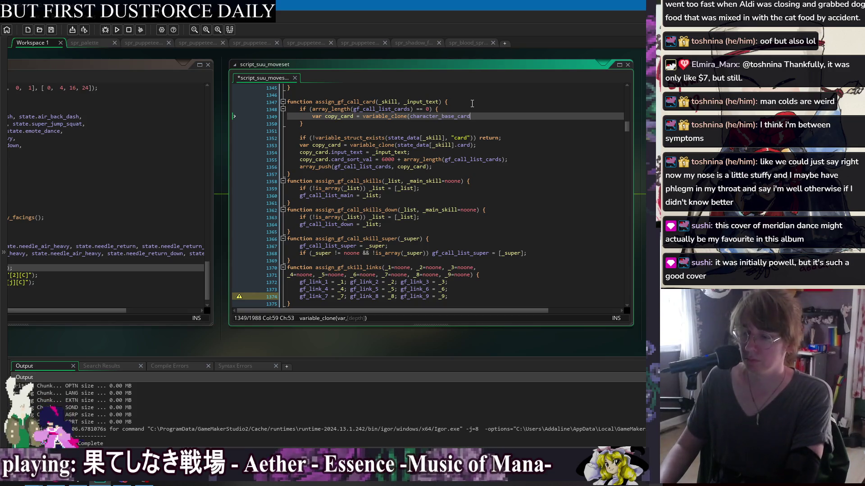
type(");")
key("Return")
type("copy_card.")
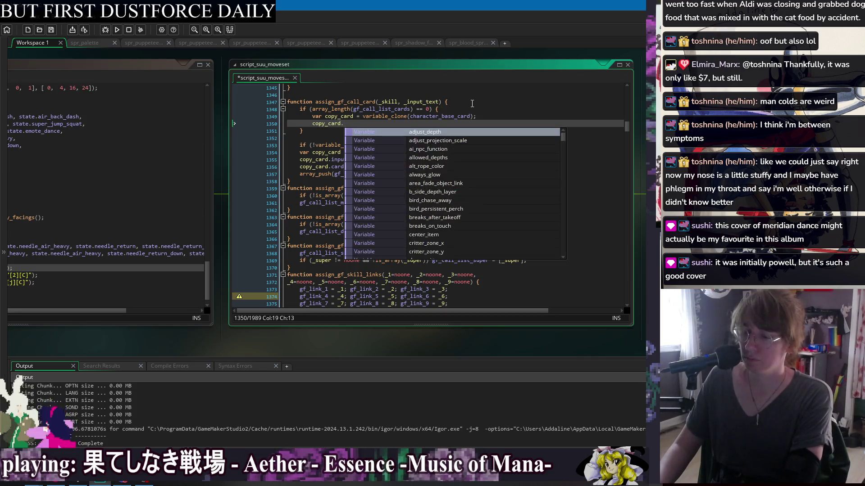
type("card_sort_val")
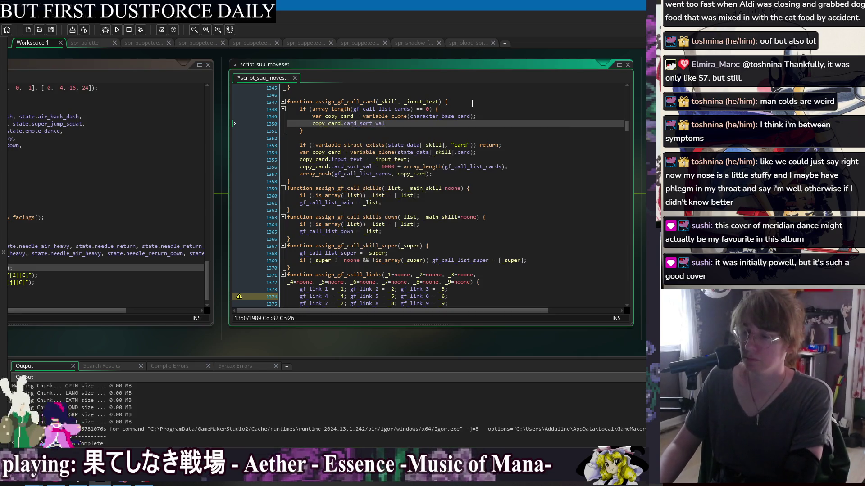
type(" += 1;")
key("ctrl+s")
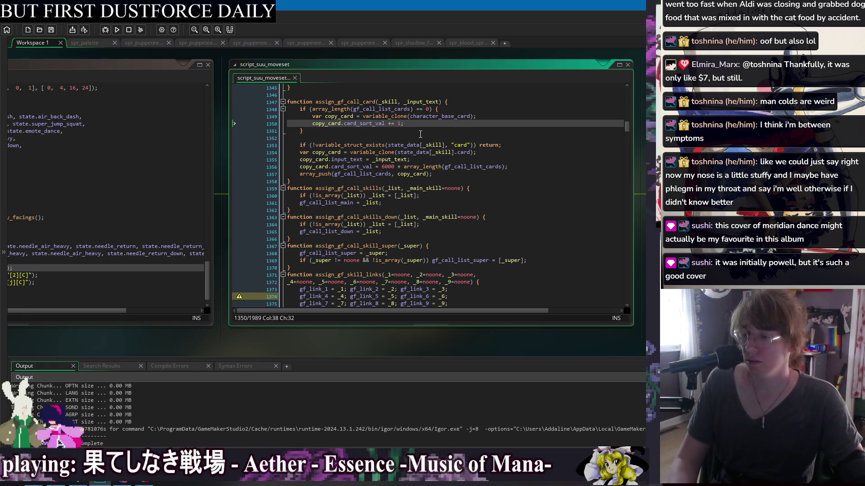
left_click(462, 130)
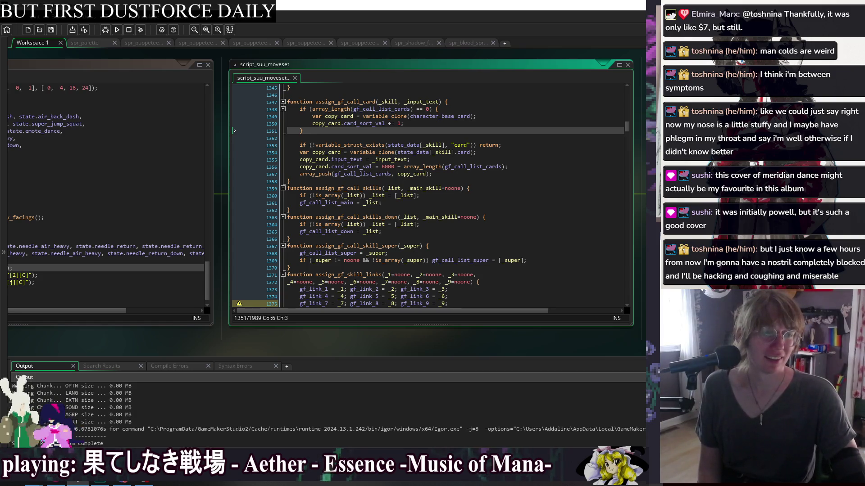
key("alt+Tab")
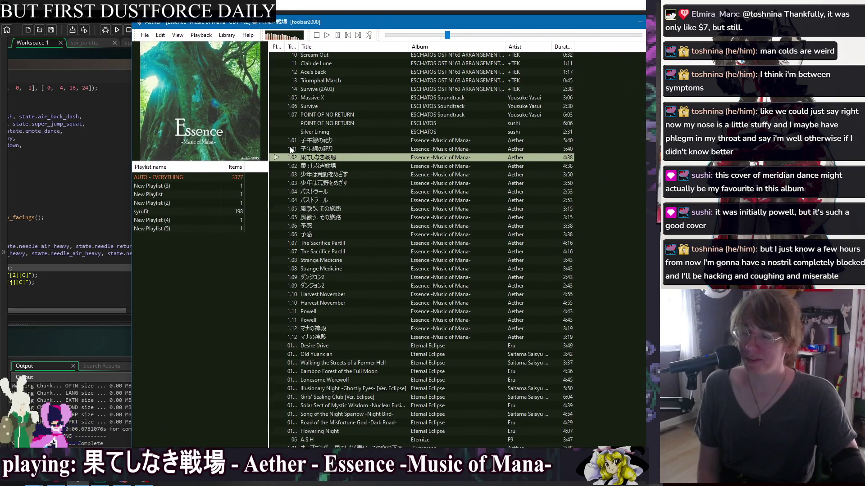
Step: Compare the duplicate and now-playing 1.02 track rows in the foobar2000 playlist
left_click(295, 169)
left_click(317, 159)
left_click(317, 164)
left_click(318, 160)
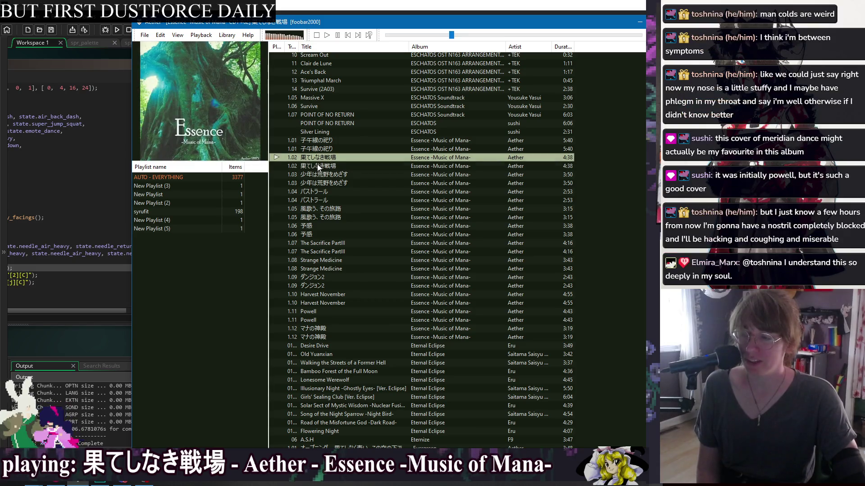
left_click(317, 164)
left_click(316, 159)
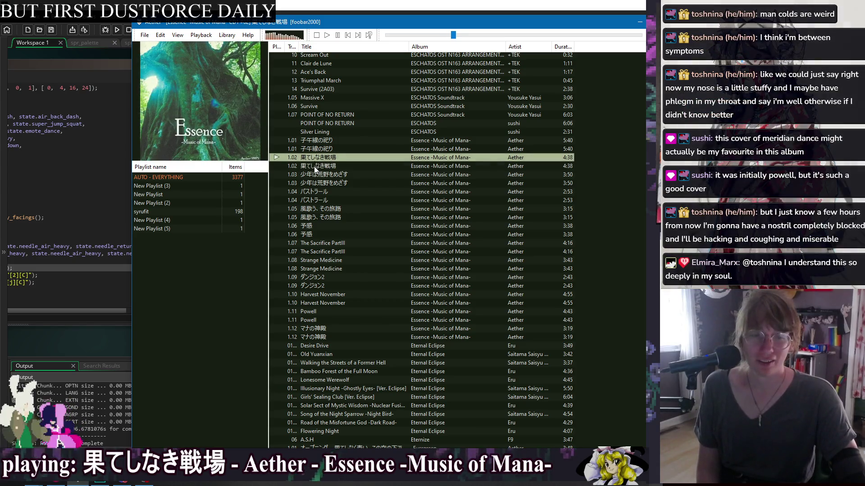
left_click(314, 166)
left_click(316, 159)
left_click(313, 165)
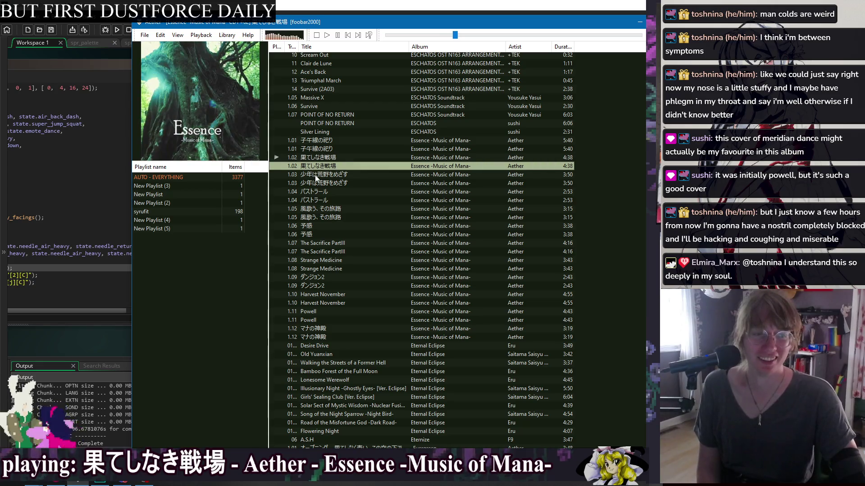
Step: Step through the 1.03–1.06 track rows, then switch to the TH06 File Explorer folder
left_click(315, 175)
left_click(315, 183)
left_click(315, 193)
left_click(314, 201)
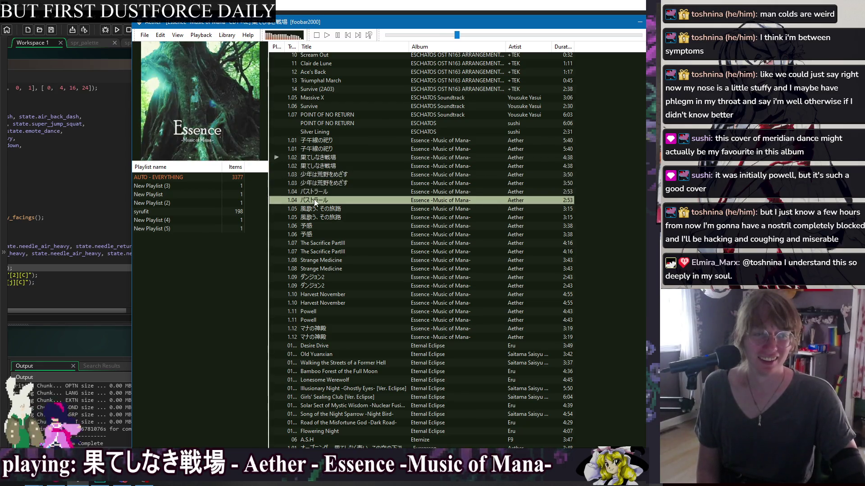
left_click(314, 210)
left_click(313, 217)
left_click(313, 226)
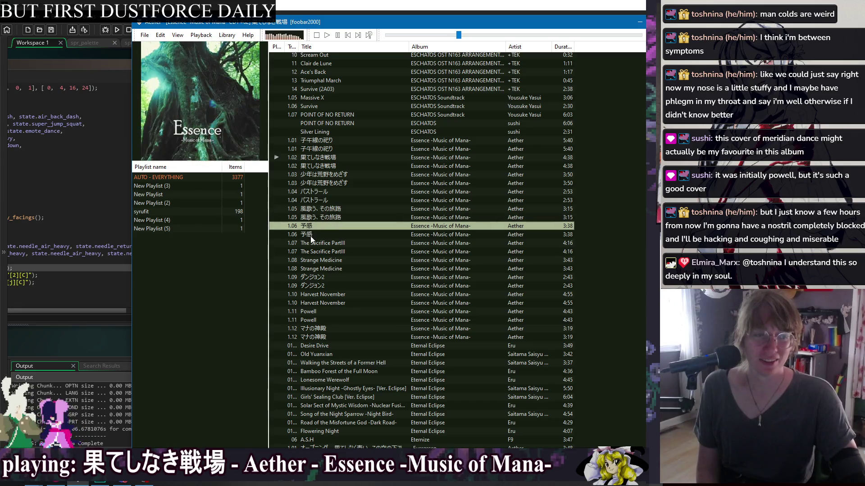
left_click(312, 236)
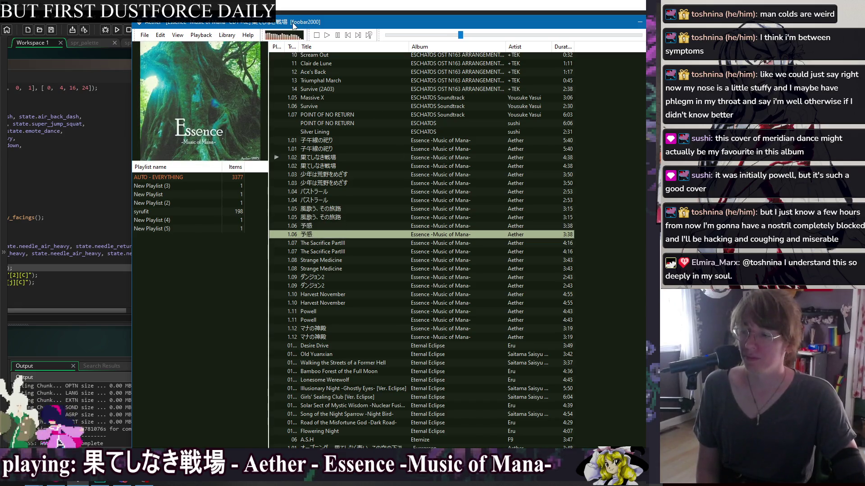
key("alt+Tab")
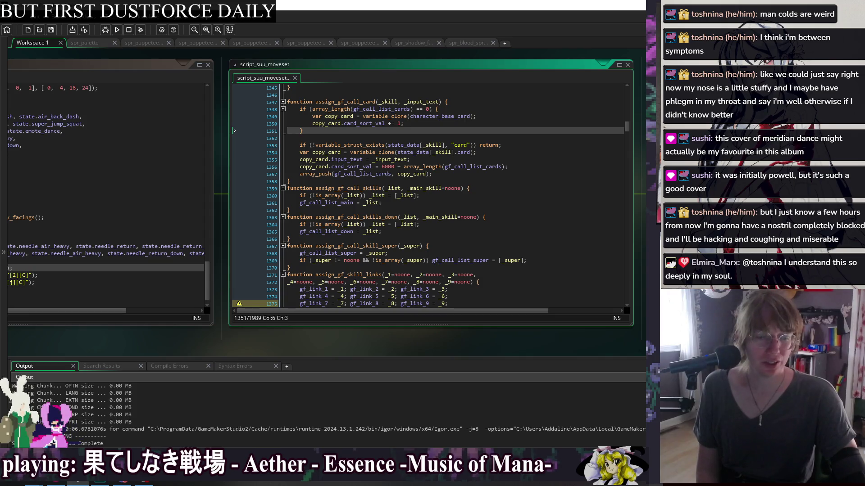
key("alt+Tab")
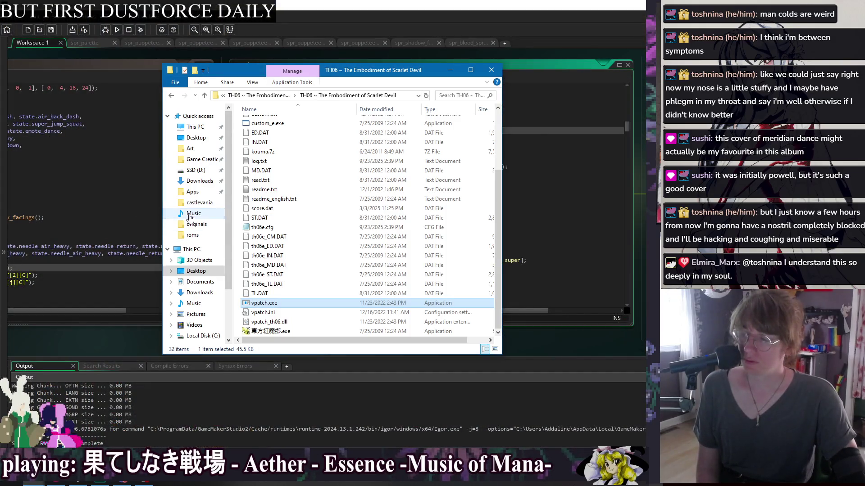
Step: Browse the Music folder's Evergreen and Essence -Music of Mana- album folders
left_click(193, 213)
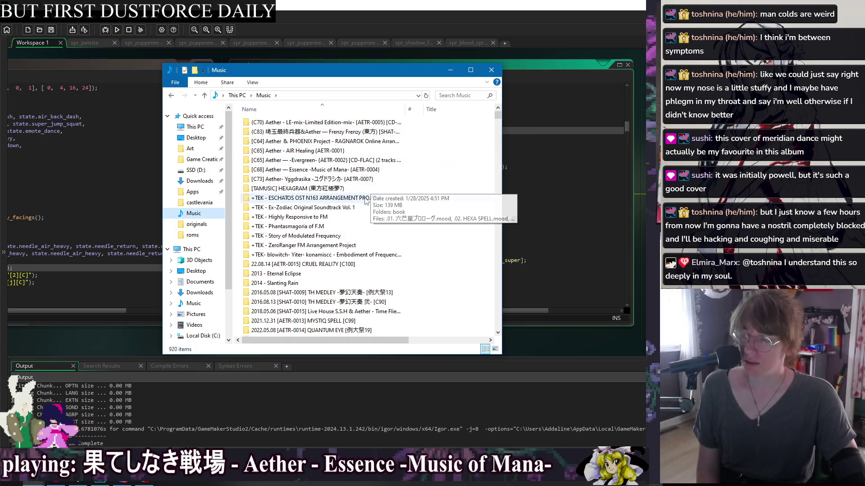
left_click(327, 160)
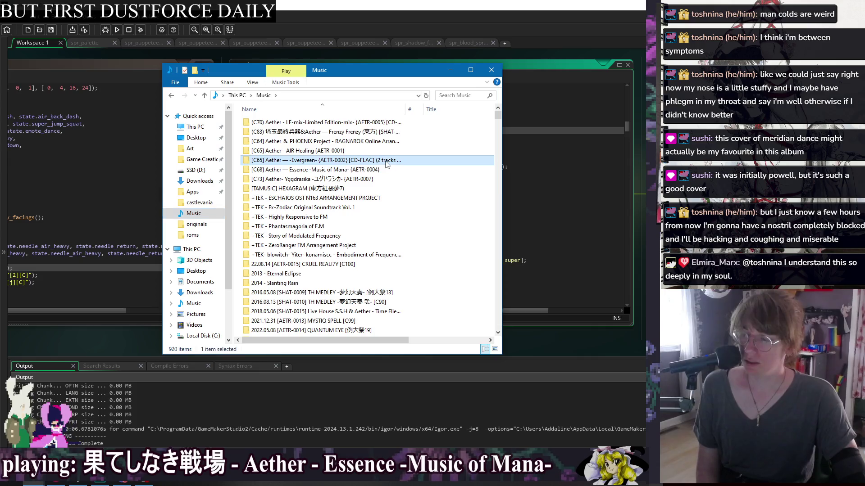
left_click(323, 171)
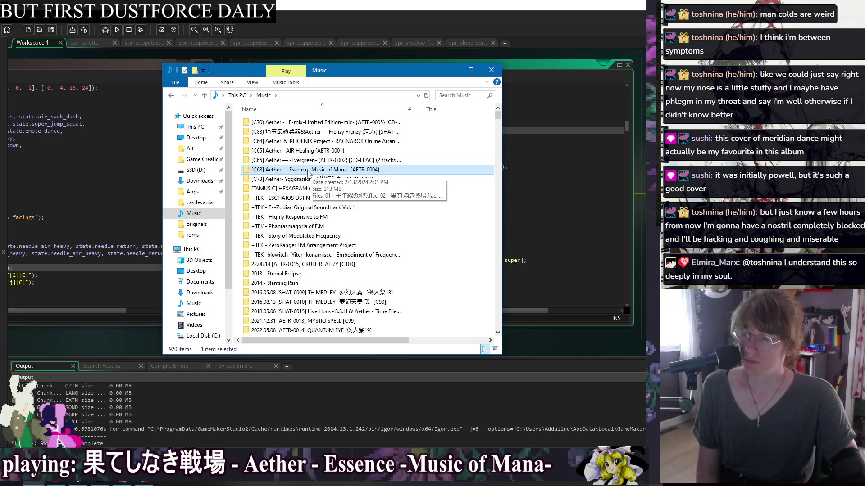
double_click(308, 171)
key("alt+Left")
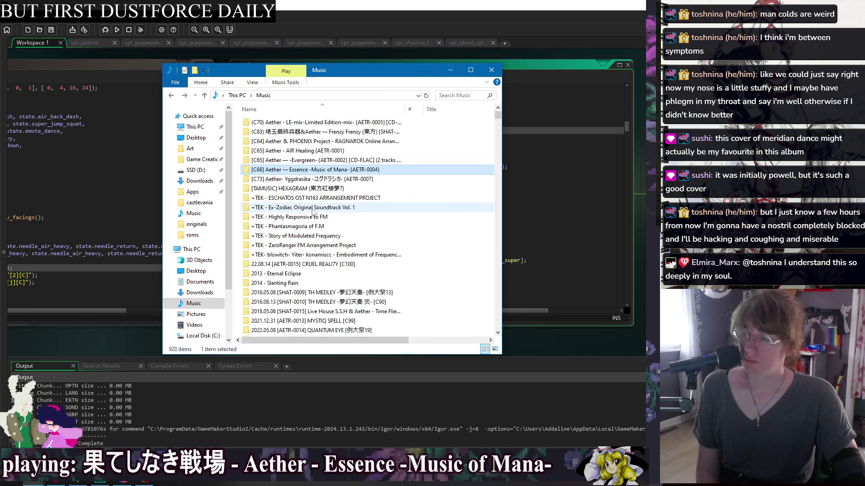
mouse_move(311, 173)
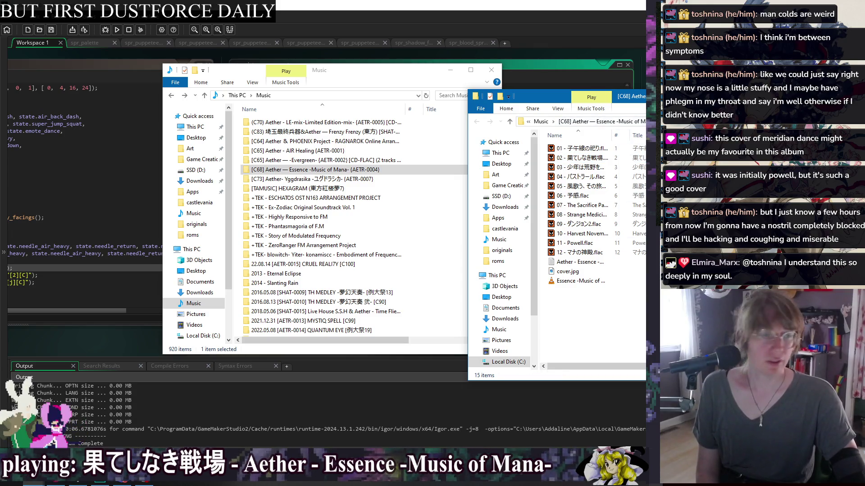
Step: Remove the Essence -Music of Mana- folder, leaving 919 items, and close the Music window
key("alt+Tab")
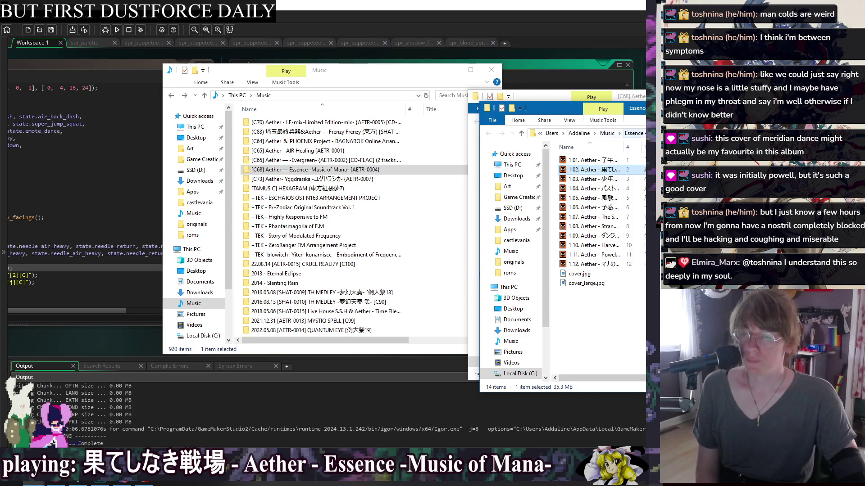
scroll(352, 275, "down", 3)
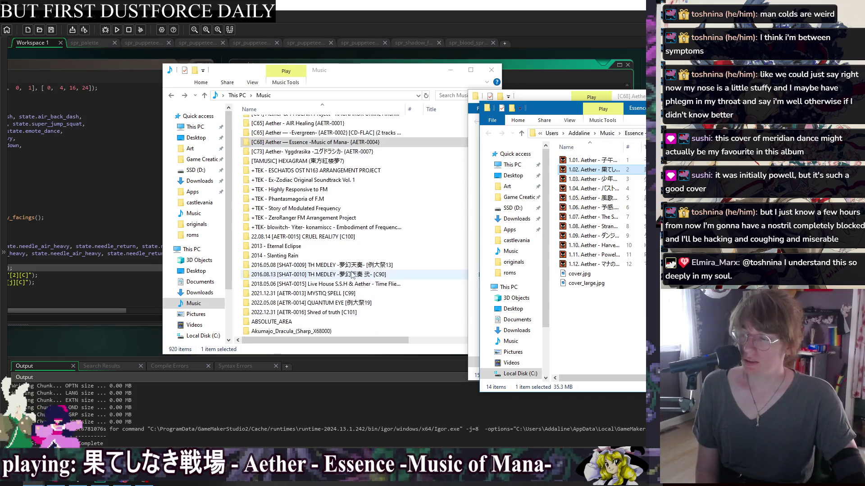
scroll(350, 265, "down", 2)
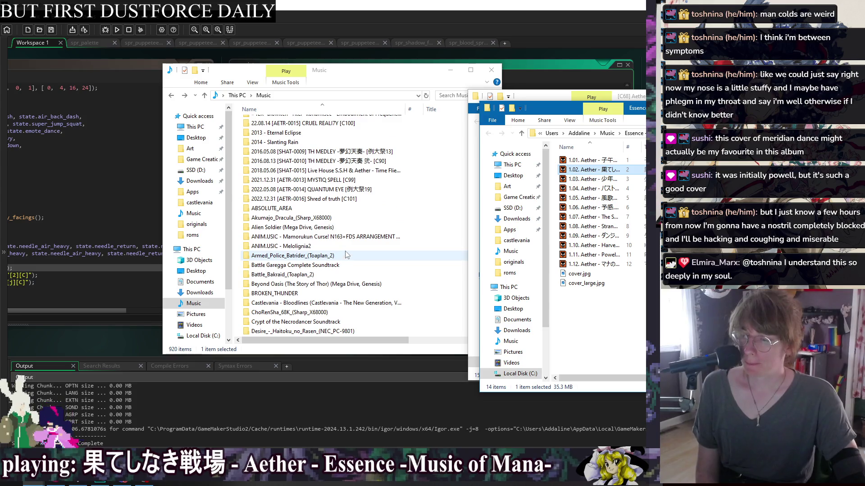
scroll(347, 255, "down", 3)
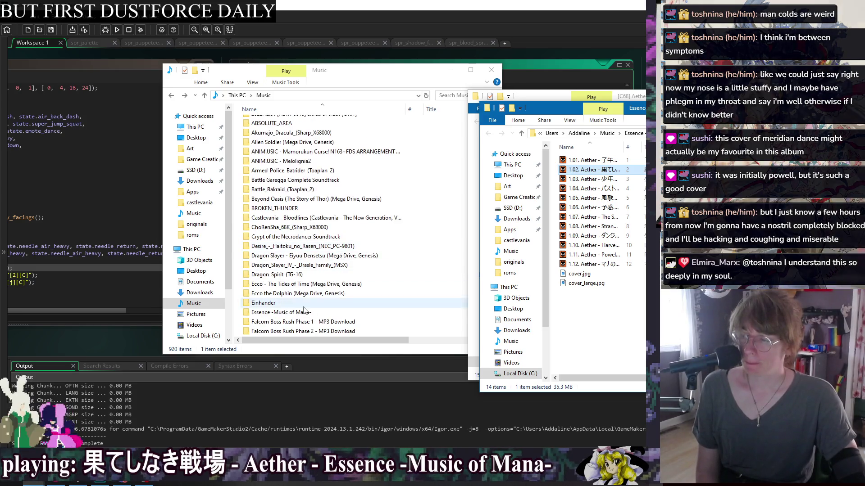
left_click(304, 311)
scroll(303, 217, "down", 1)
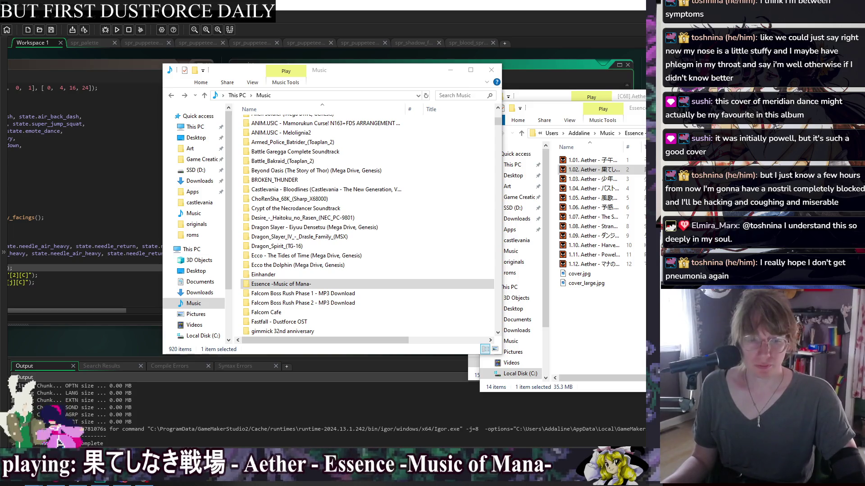
key("alt+Tab")
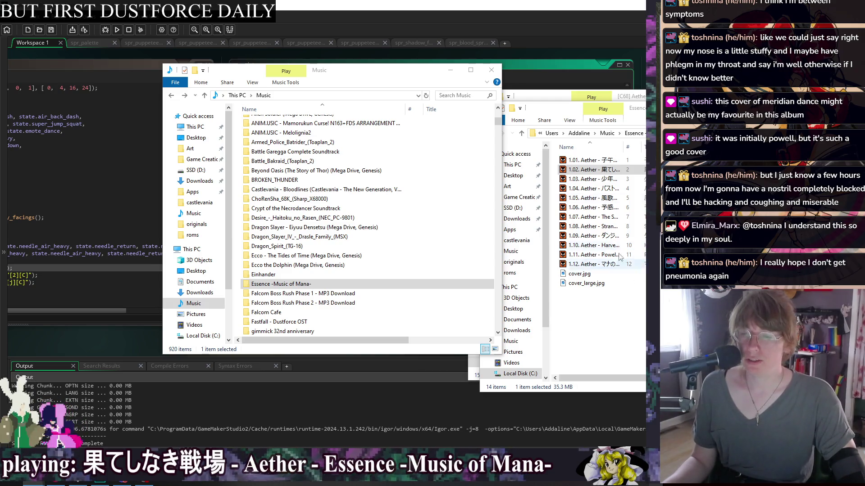
key("Delete")
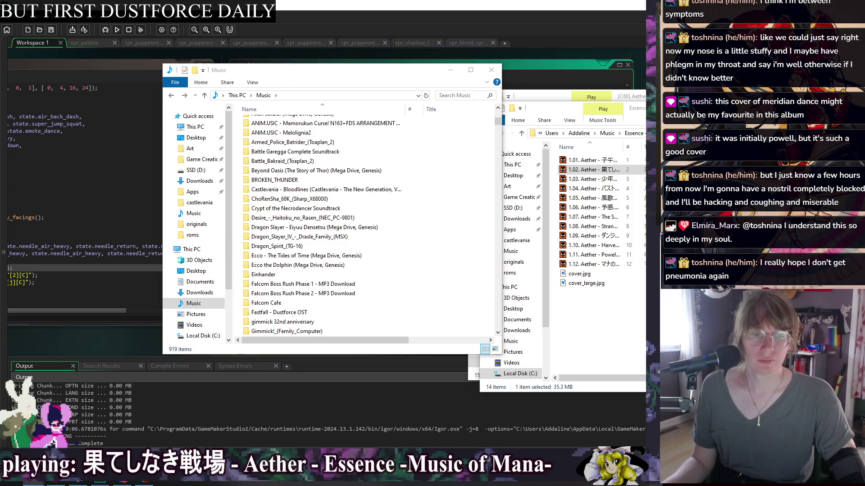
left_click(302, 283)
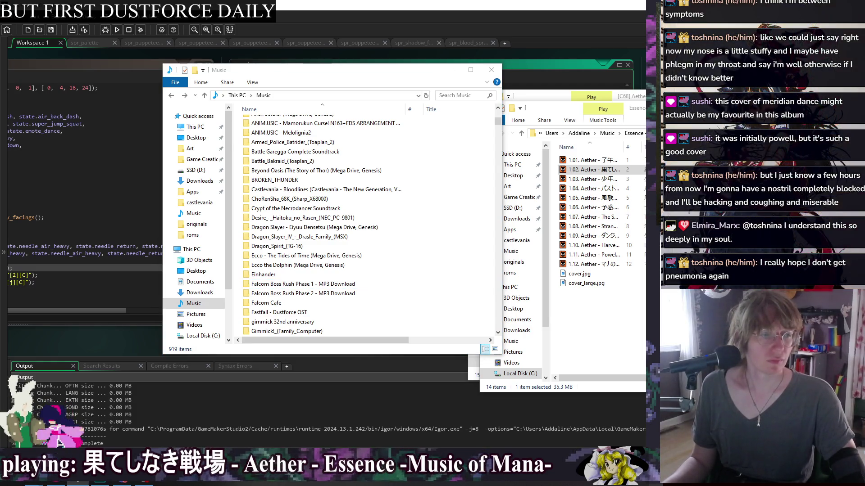
left_click(494, 71)
Step: Close the leftover Essence album window and review assign_gf_call_card's empty-list branch
key("alt+F4")
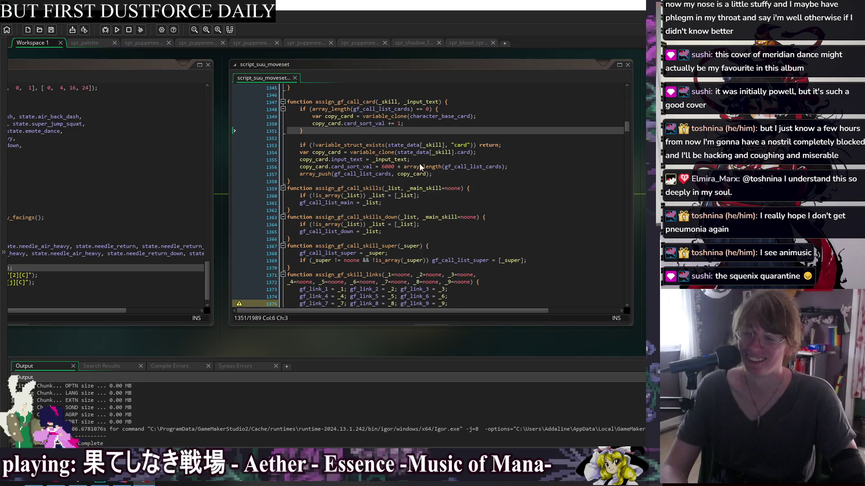
left_click(438, 180)
left_click(514, 282)
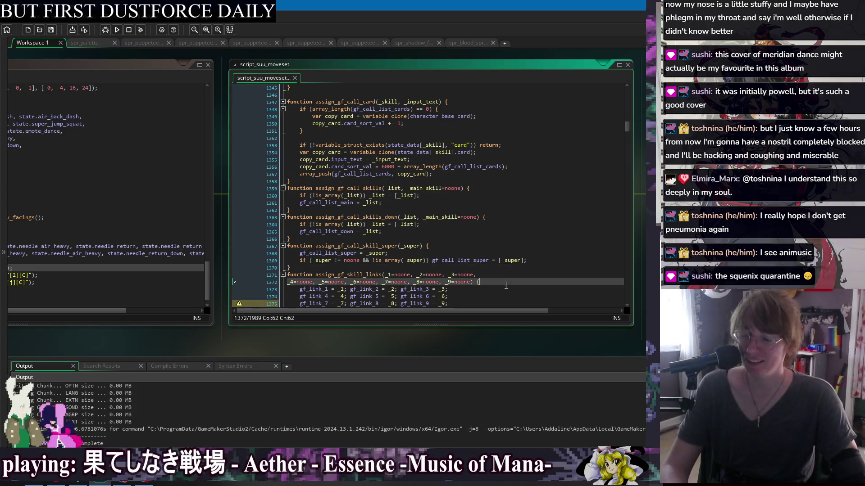
left_click(373, 138)
left_click(437, 124)
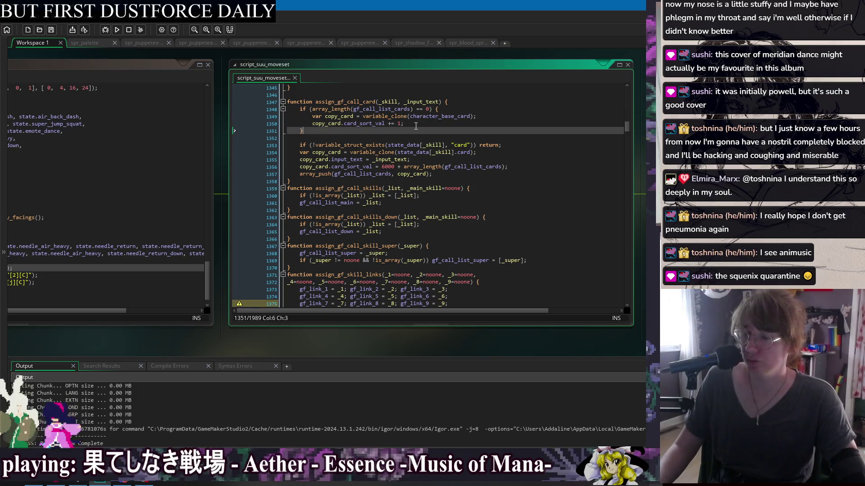
left_click(362, 130)
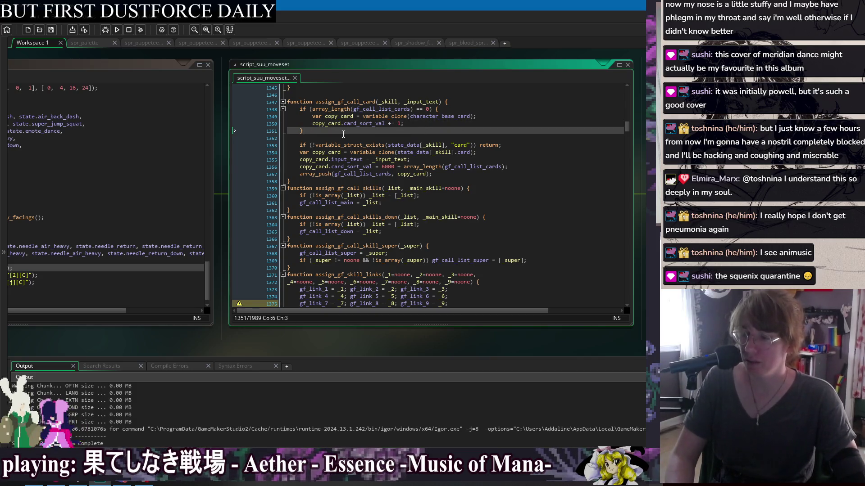
left_click(330, 139)
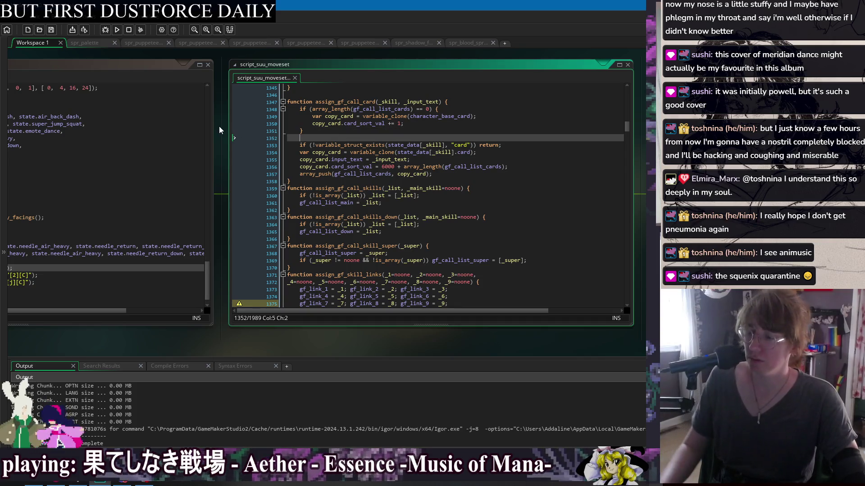
Step: Bring the obj_player_jorogumo Create code into view and run the game
left_click_drag(222, 112, 445, 118)
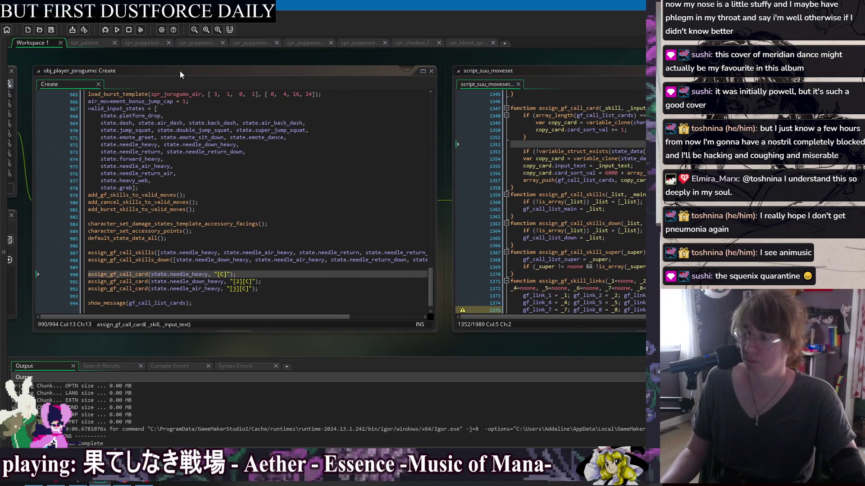
left_click_drag(172, 58, 165, 58)
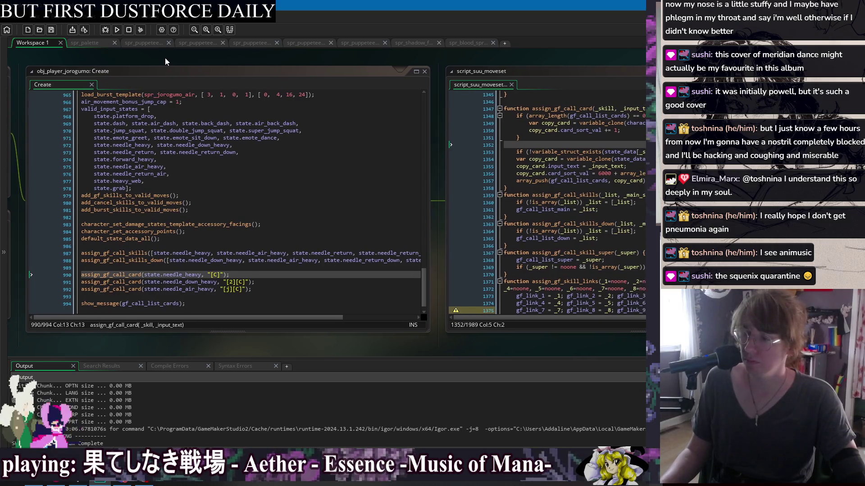
left_click(118, 30)
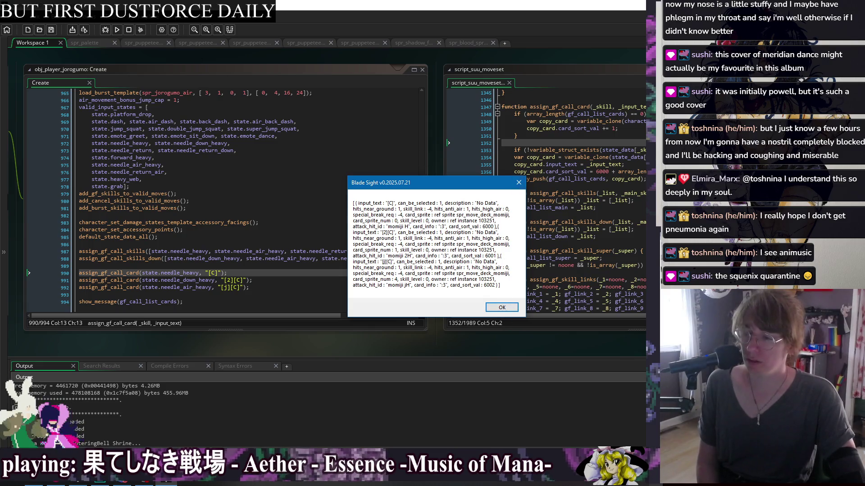
Step: Dismiss the card-list popup, delete the show_message(gf_call_list_cards) line, and relaunch with F5
left_click(132, 30)
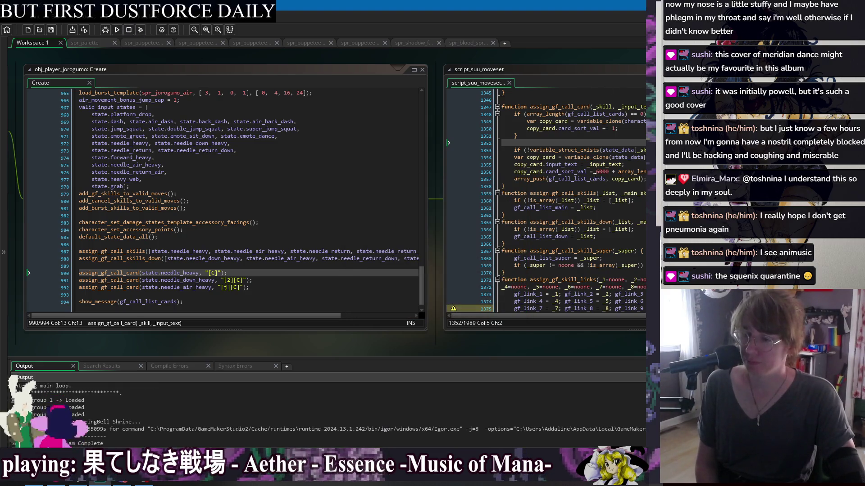
left_click_drag(202, 302, 201, 296)
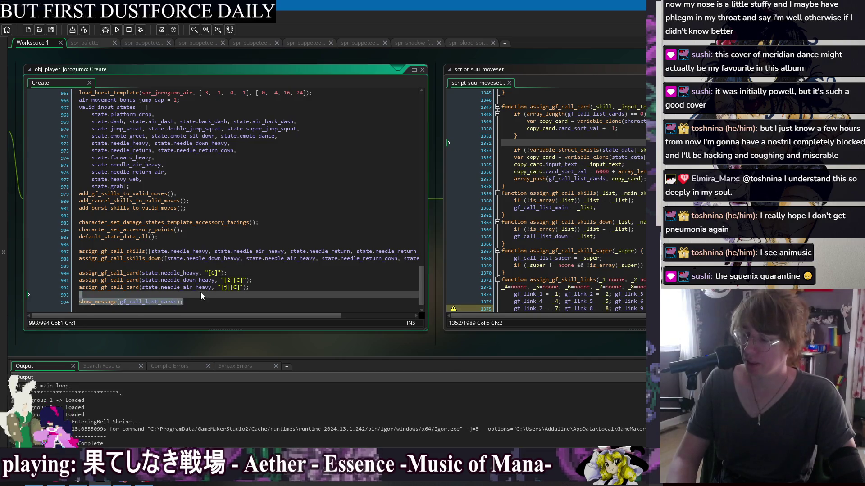
key("BackSpace")
key("BackSpace")
key("F5")
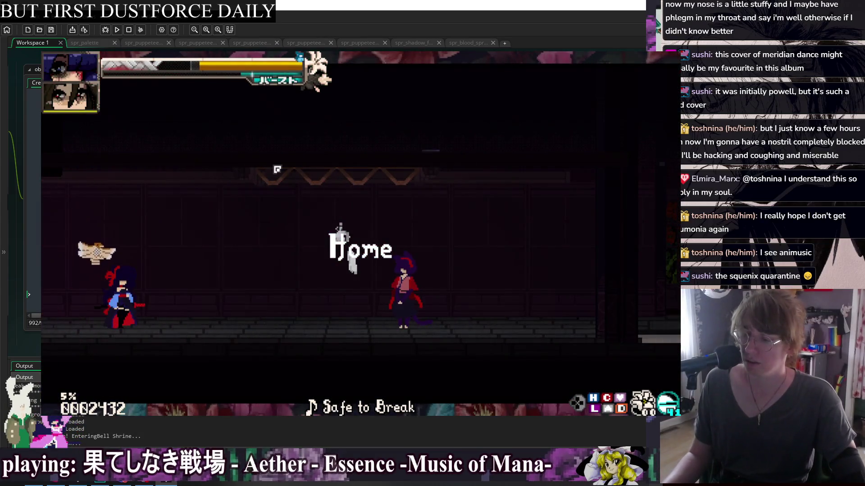
Step: Pause the game and browse the Glossary Skill List cards: c.H, Light action and Suu
key("Escape")
key("Down")
key("Down")
key("Up")
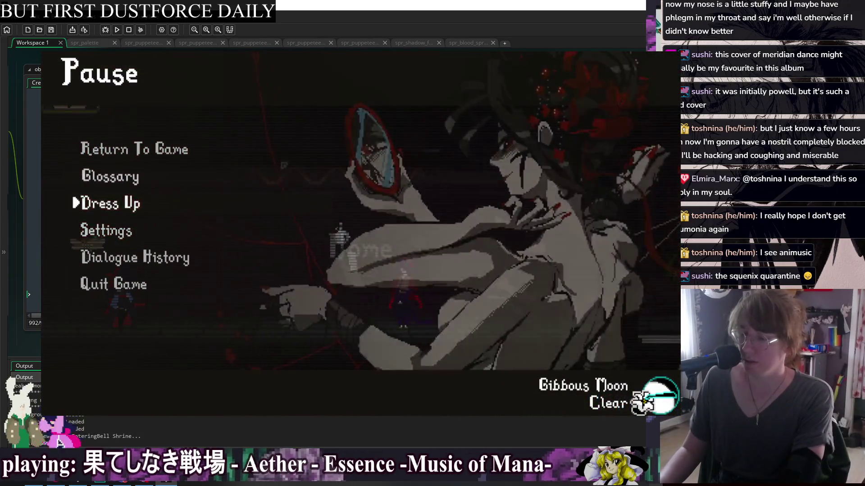
key("Up")
key("Return")
key("Return")
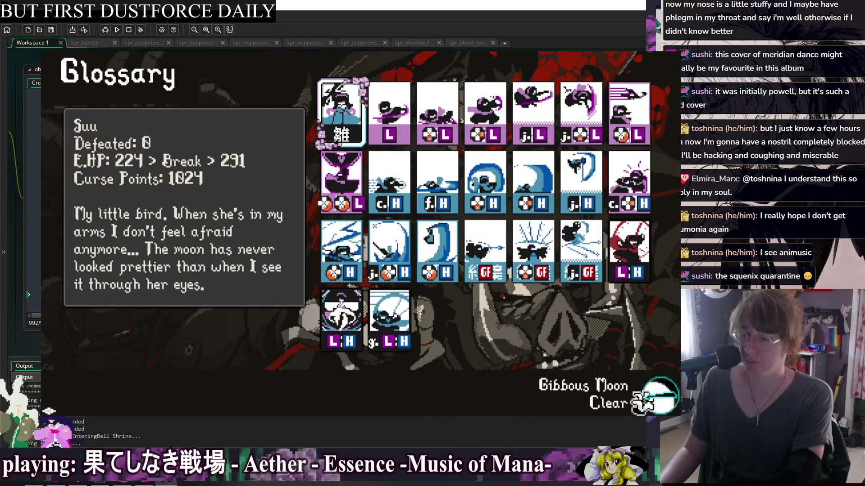
key("Down")
key("Right")
key("Up")
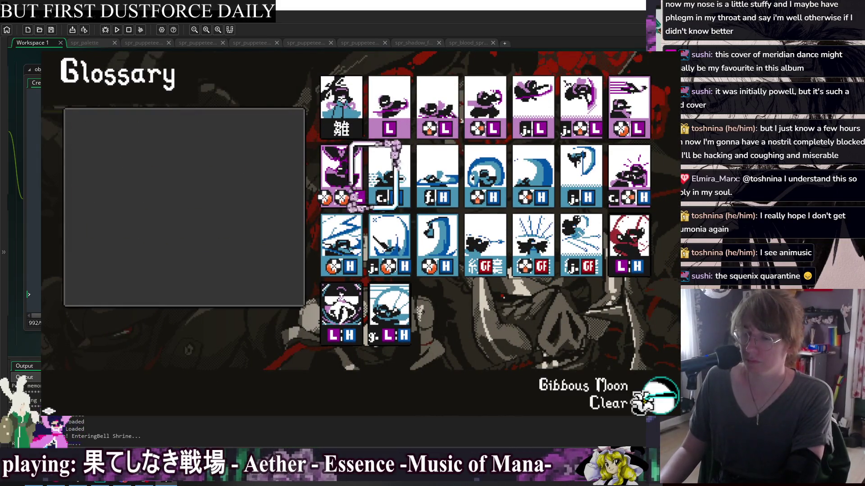
key("Left")
key("Right")
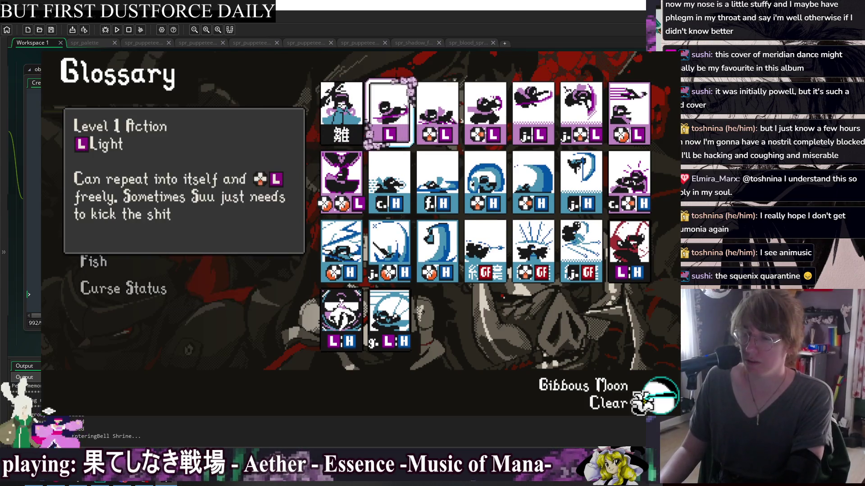
Step: Quit the game and select the array_push line in script_suu_moveset
key("alt+F4")
left_click_drag(556, 65, 392, 72)
left_click_drag(558, 186, 560, 178)
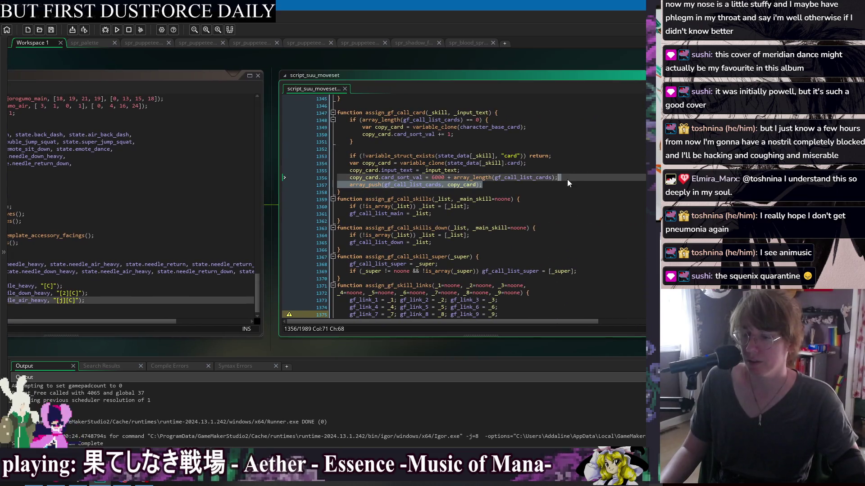
Step: Paste the array_push line into assign_gf_call_card's empty-list branch, indent it, and run
key("ctrl+c")
left_click(497, 137)
key("ctrl+v")
key("Tab")
key("Up")
key("Up")
key("End")
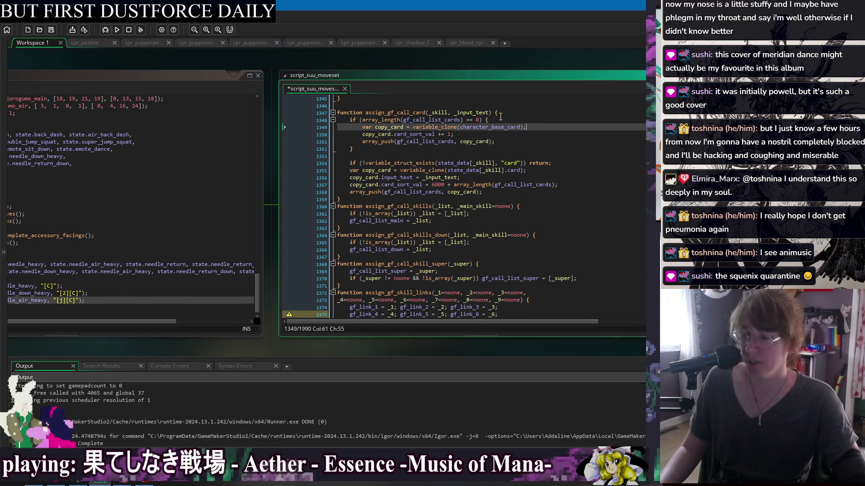
left_click(117, 30)
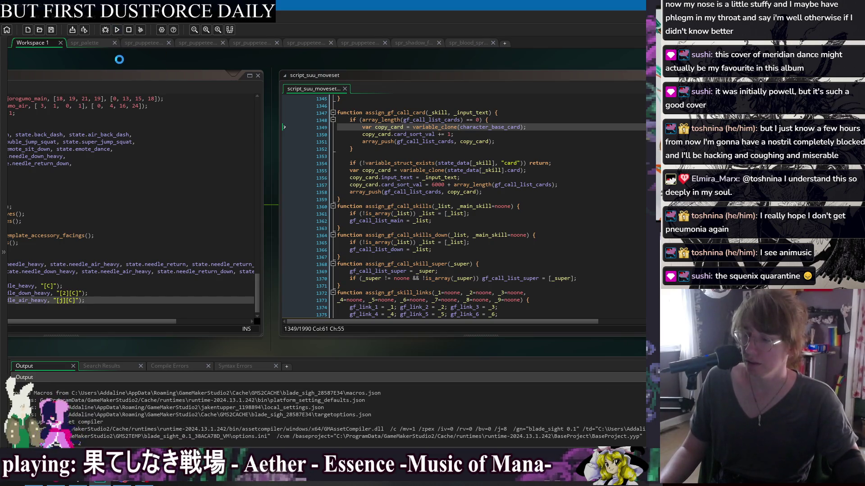
Step: Remove the show_message debug line from character_snapshot_card_from_valid_inputs and relaunch the game
left_click_drag(119, 59, 312, 74)
right_click(313, 75)
mouse_move(328, 88)
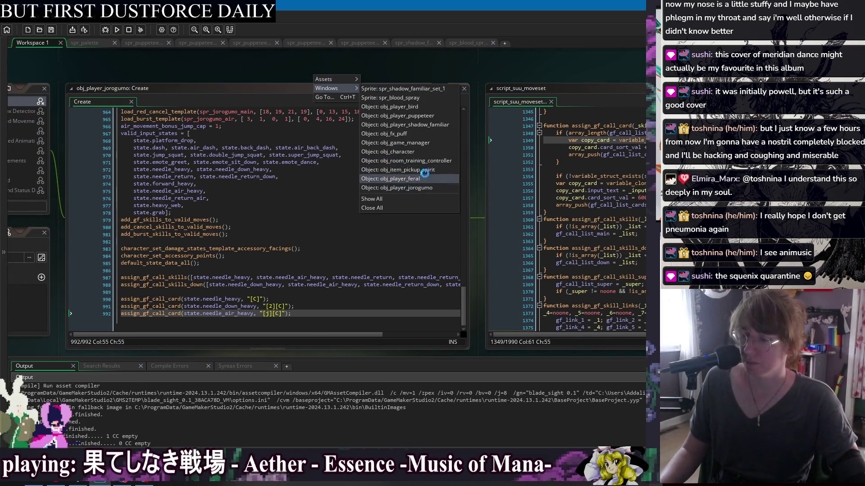
left_click(426, 152)
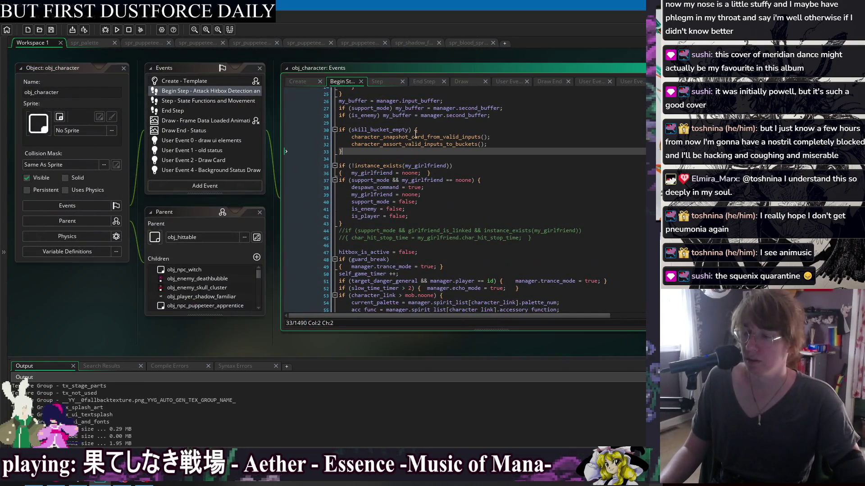
left_click(419, 136)
middle_click(419, 137)
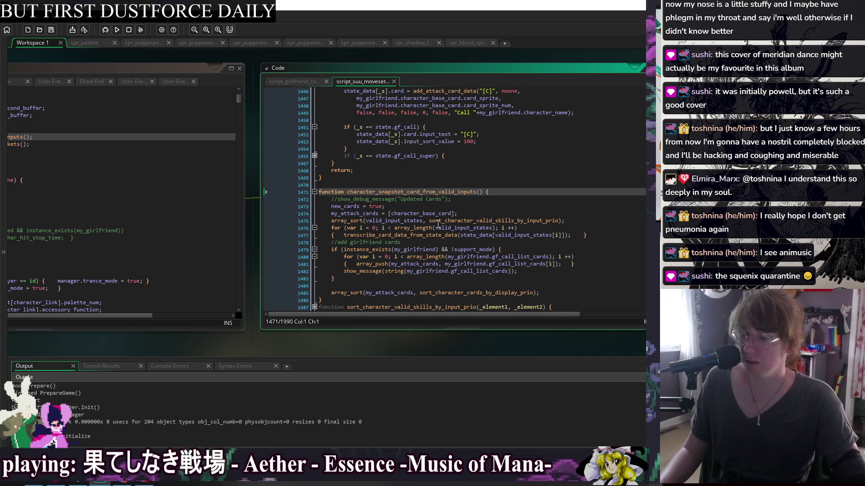
left_click(573, 264)
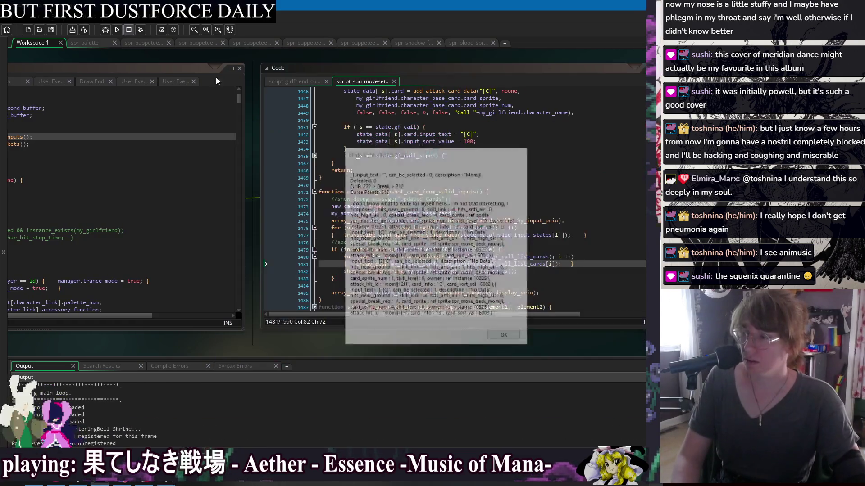
key("ctrl+z")
left_click(118, 29)
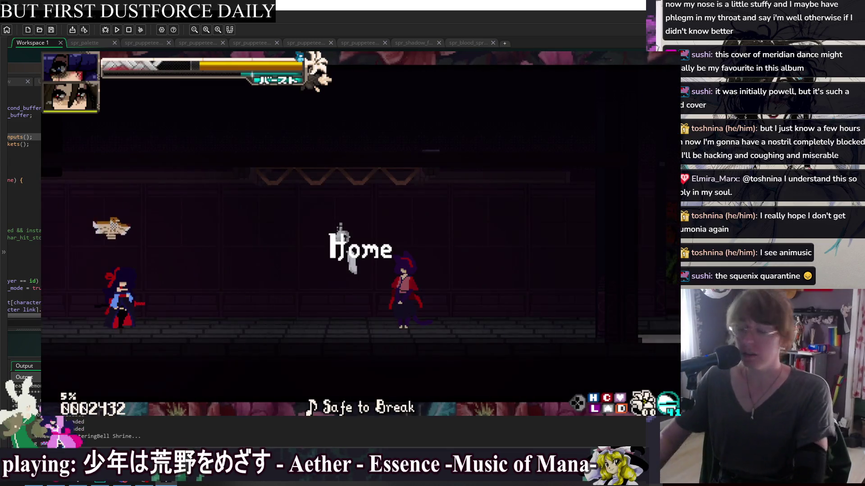
key("Escape")
key("Return")
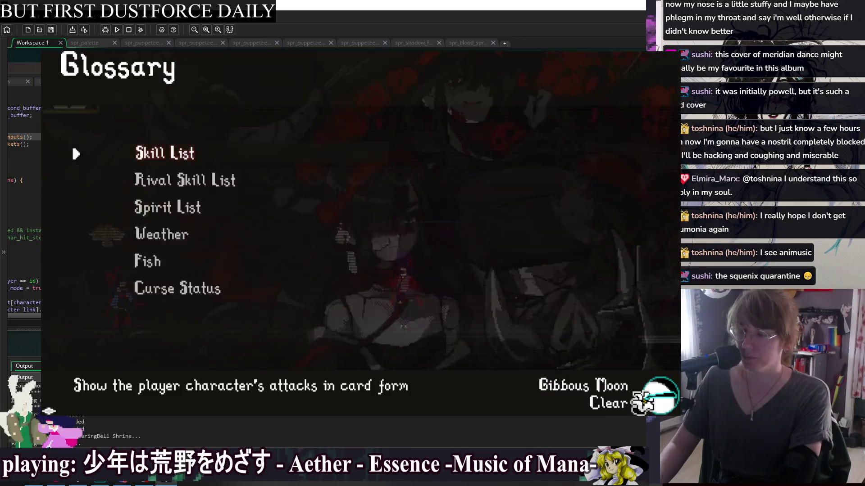
key("Return")
key("Up")
key("Left")
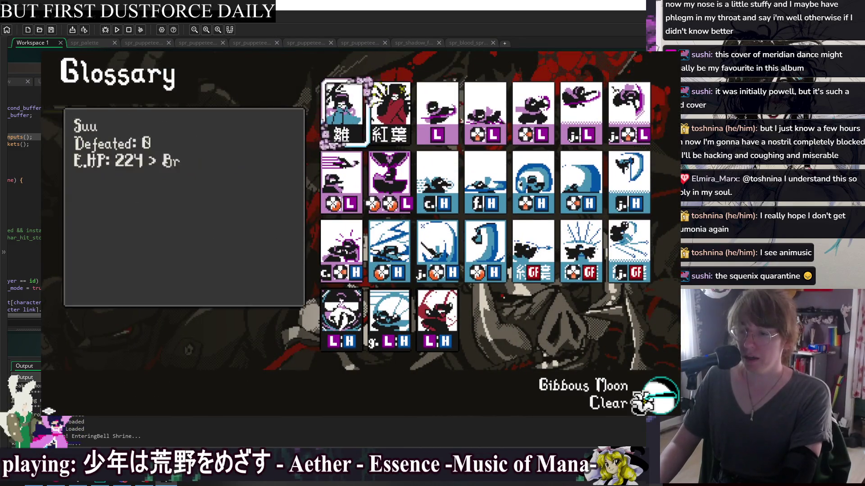
key("Right")
key("Left")
key("Right")
key("Left")
key("Right")
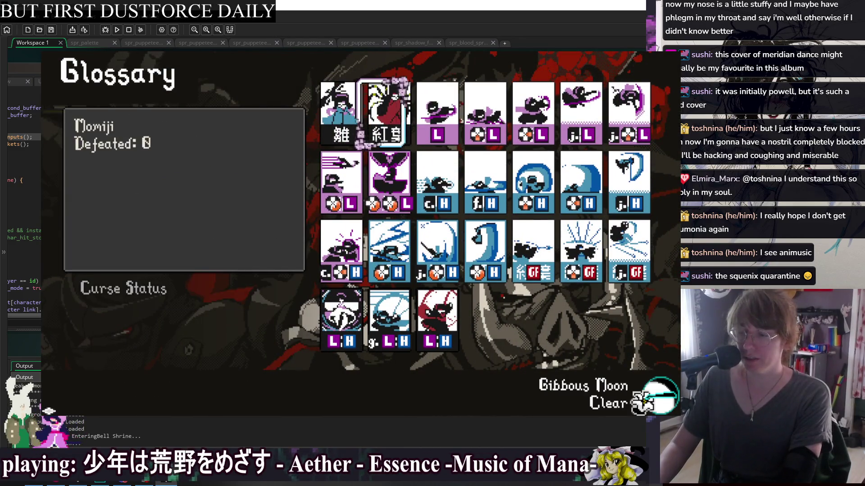
key("Left")
key("Right")
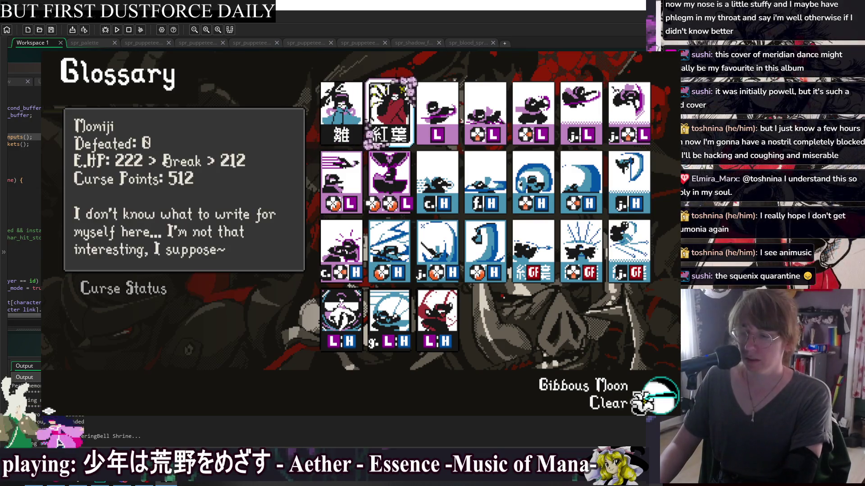
key("Left")
key("Right")
key("Right")
key("Left")
key("Left")
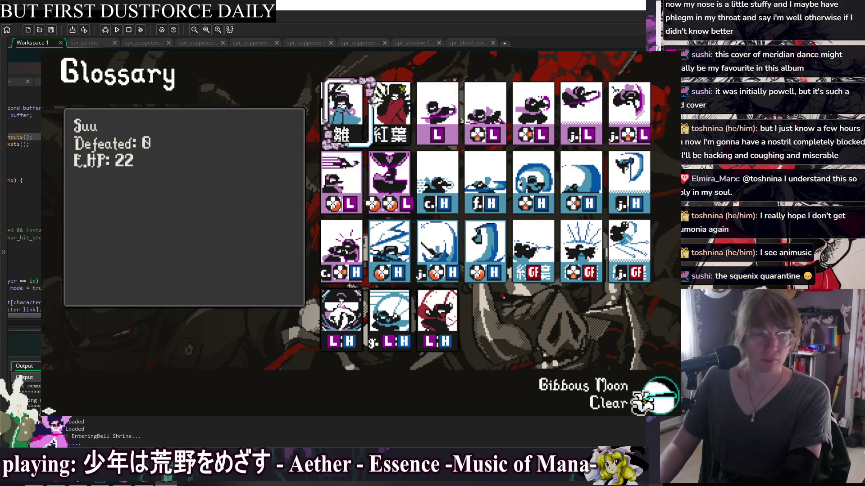
key("Right")
key("Left")
key("Right")
key("Left")
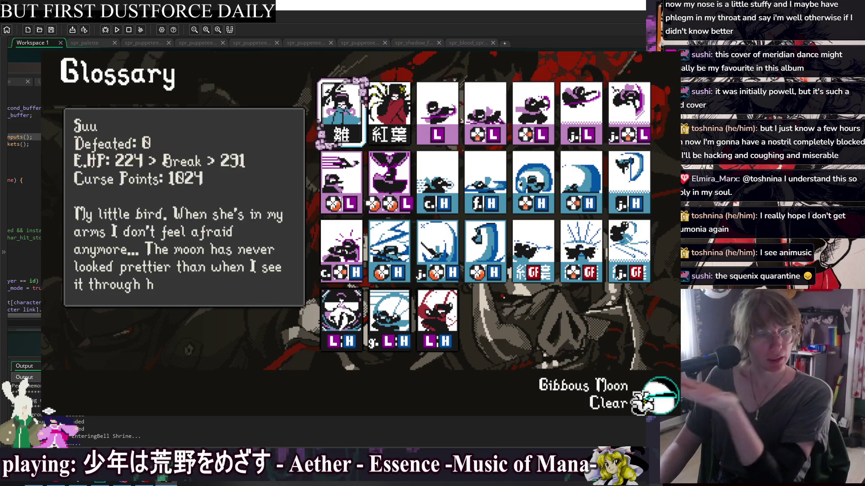
key("Right")
key("Left")
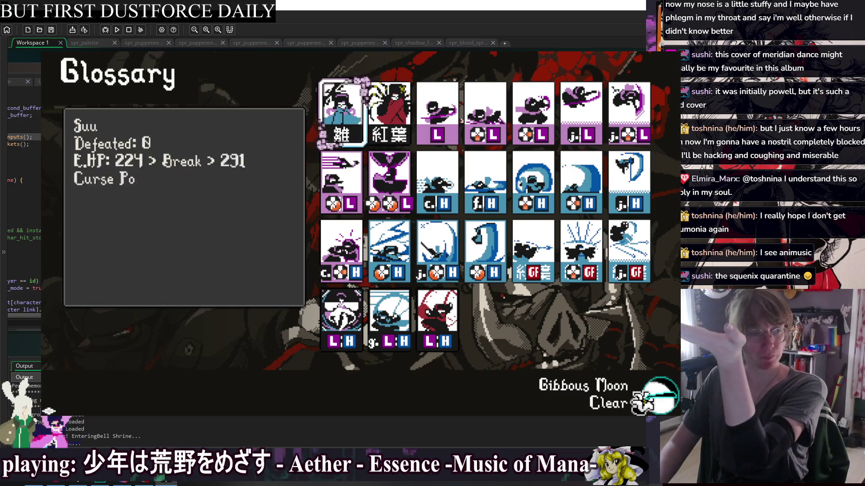
key("Right")
key("Left")
key("Right")
key("Left")
key("Right")
key("Left")
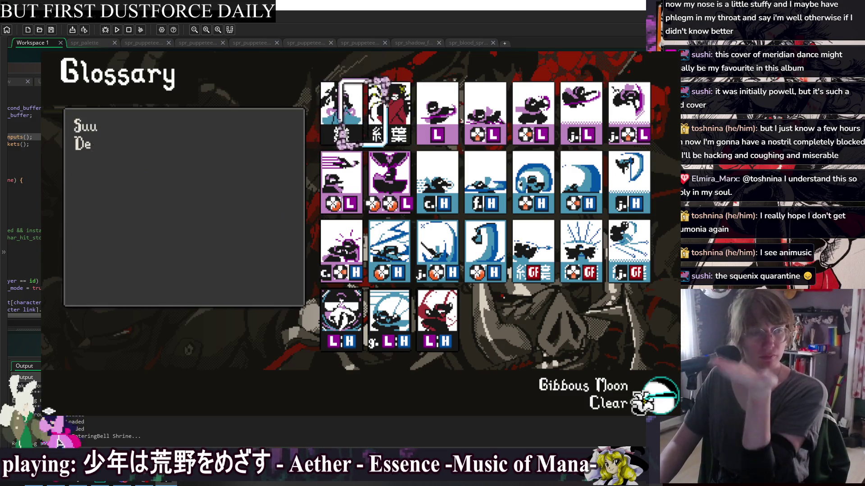
key("Right")
key("Left")
key("Right")
key("Left")
key("Right")
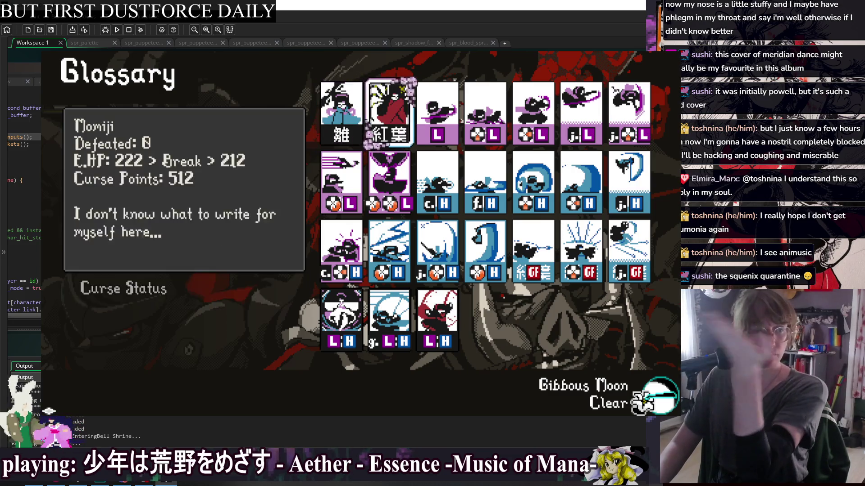
key("Left")
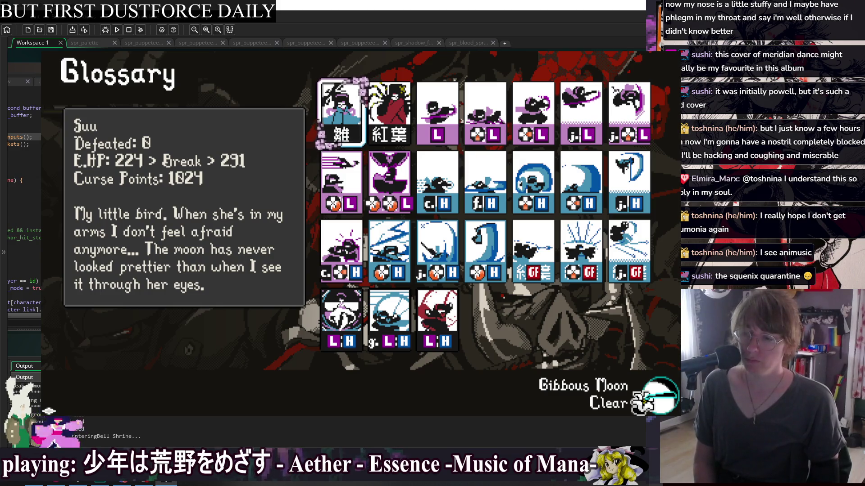
key("Down")
key("Right")
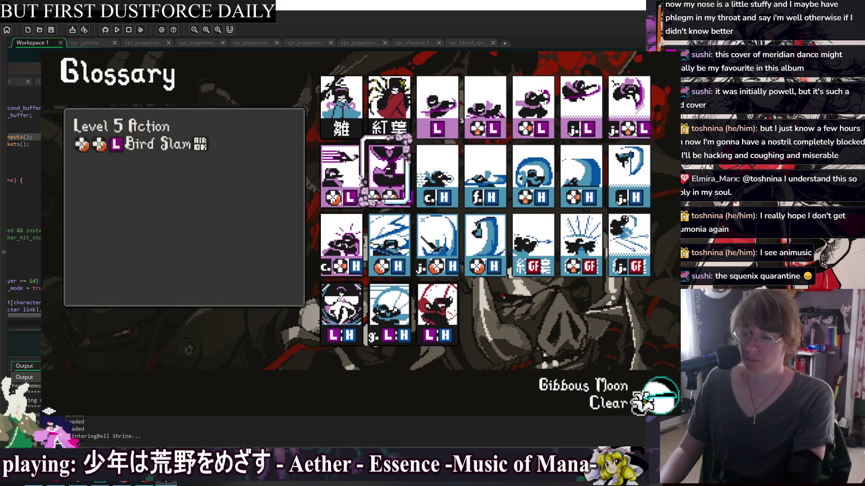
key("Down")
key("Left")
key("Up")
key("Left")
key("Left")
key("Left")
key("Up")
key("Left")
key("Left")
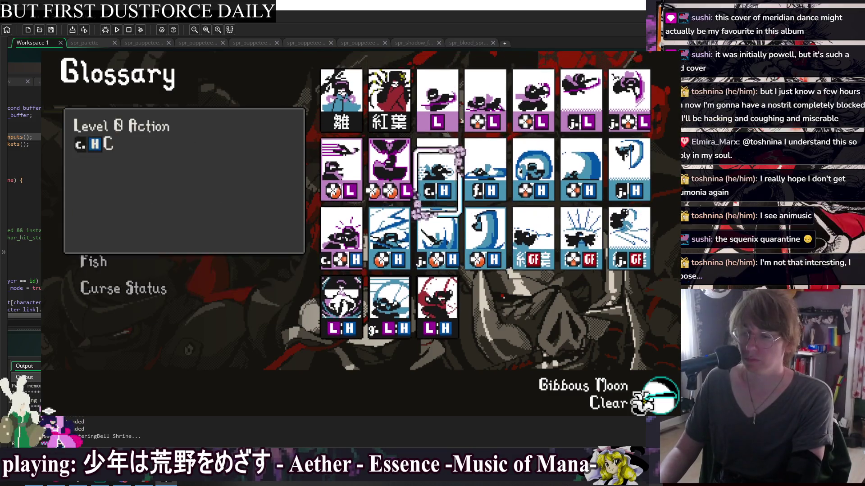
key("Up")
key("Left")
key("Left")
key("Down")
key("Right")
key("Down")
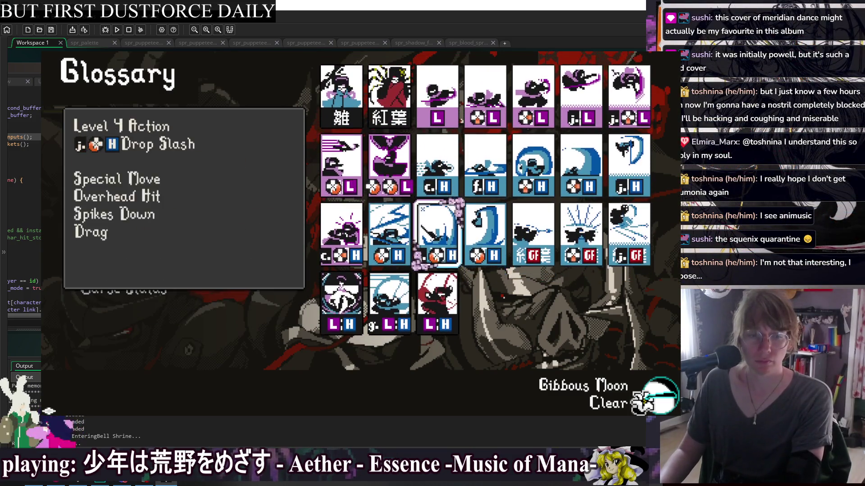
key("Up")
key("Up")
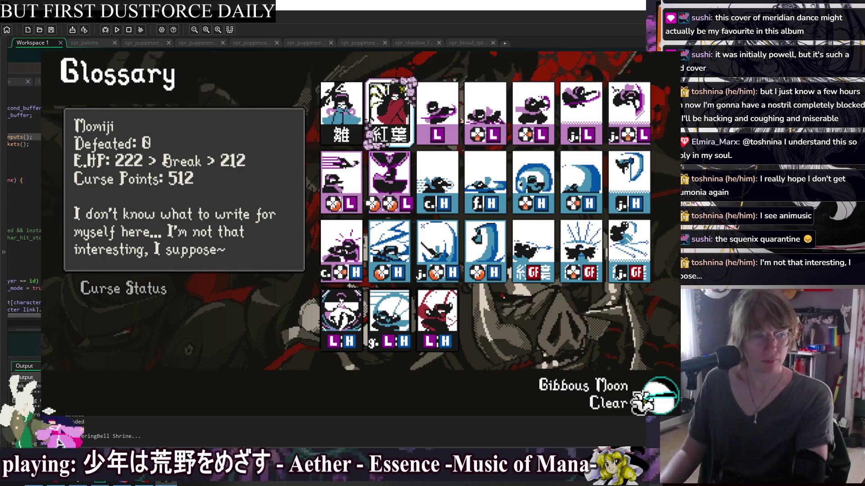
key("Left")
key("Escape")
key("Down")
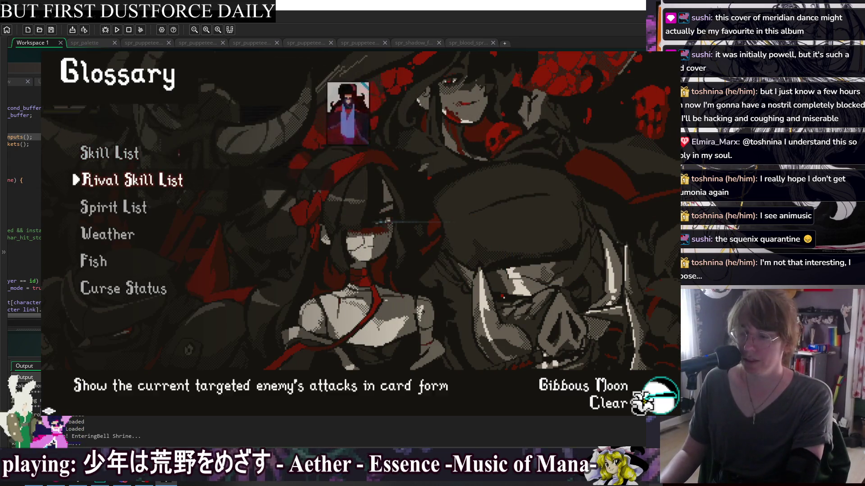
key("Return")
key("Down")
key("Down")
key("Down")
key("Left")
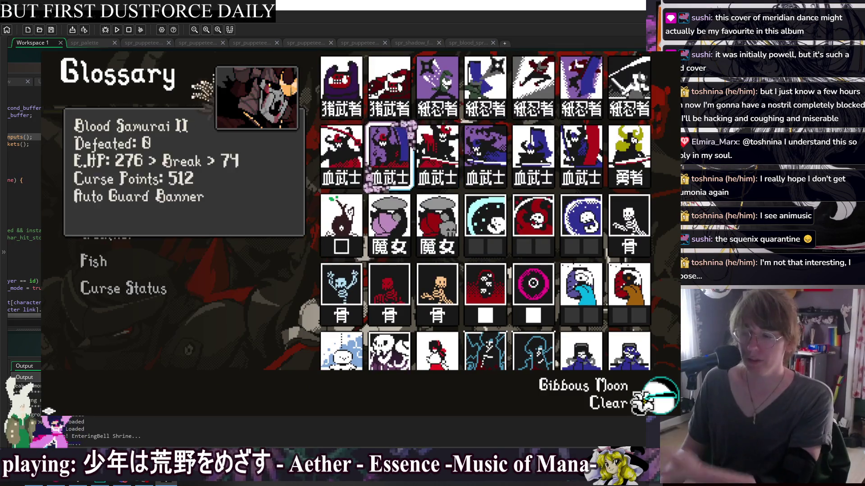
key("Left")
key("Right")
key("Right")
key("Right")
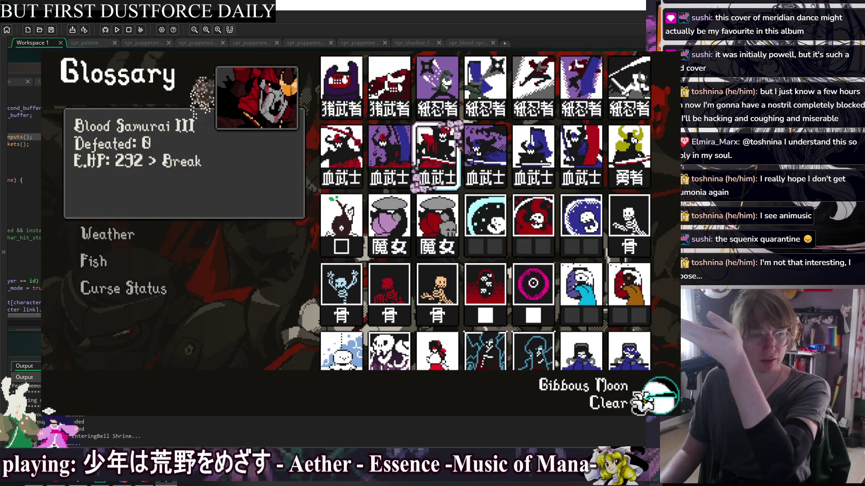
key("Down")
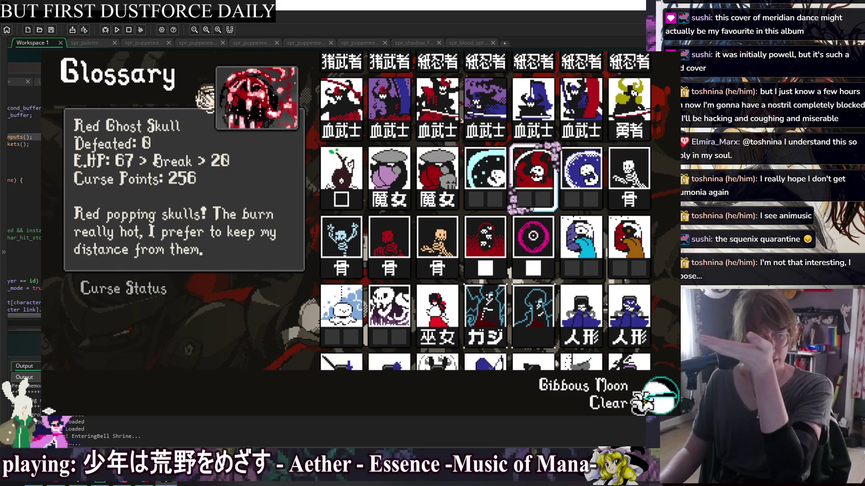
key("Escape")
key("Up")
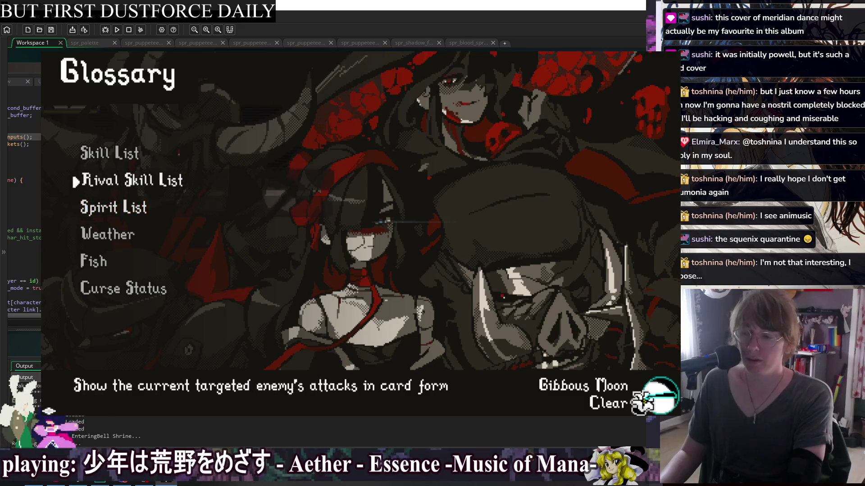
key("Return")
key("Right")
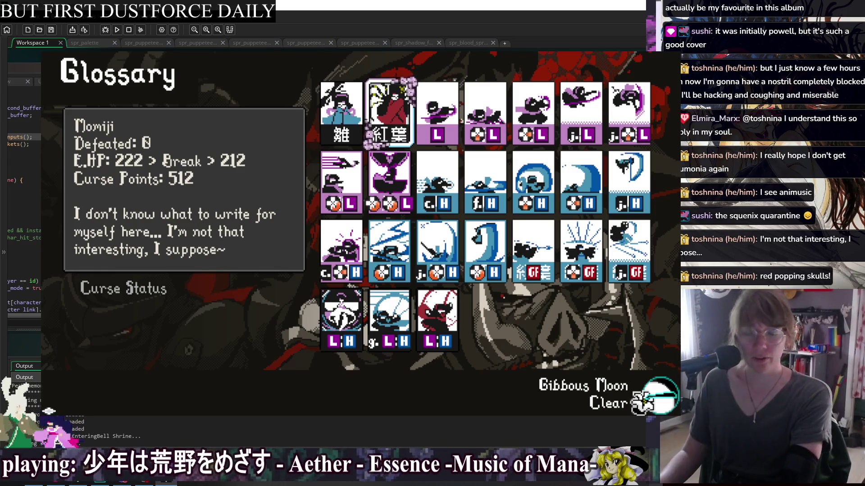
key("Down")
key("Down")
key("Down")
key("Left")
key("Up")
key("Left")
key("Left")
key("Left")
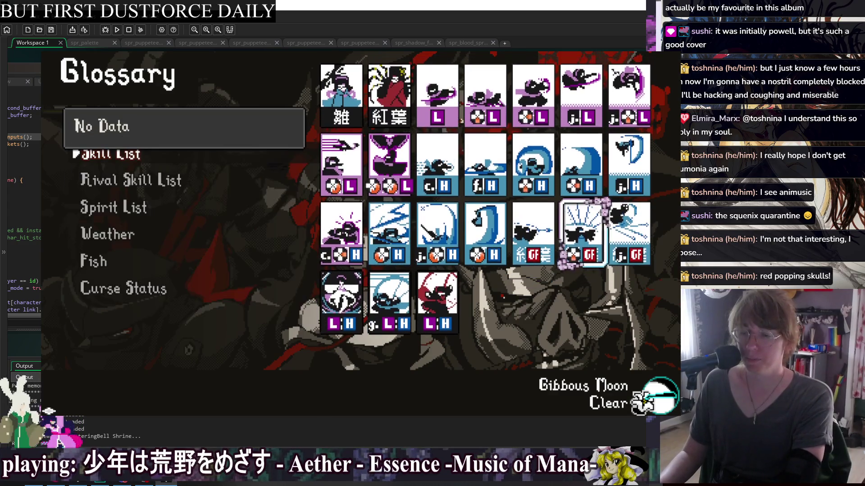
key("Left")
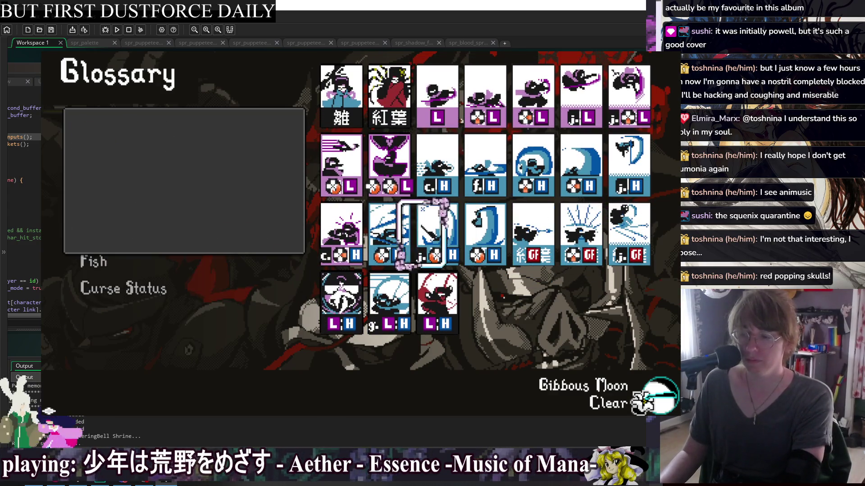
key("Up")
key("Left")
key("Left")
key("Left")
key("Left")
key("Left")
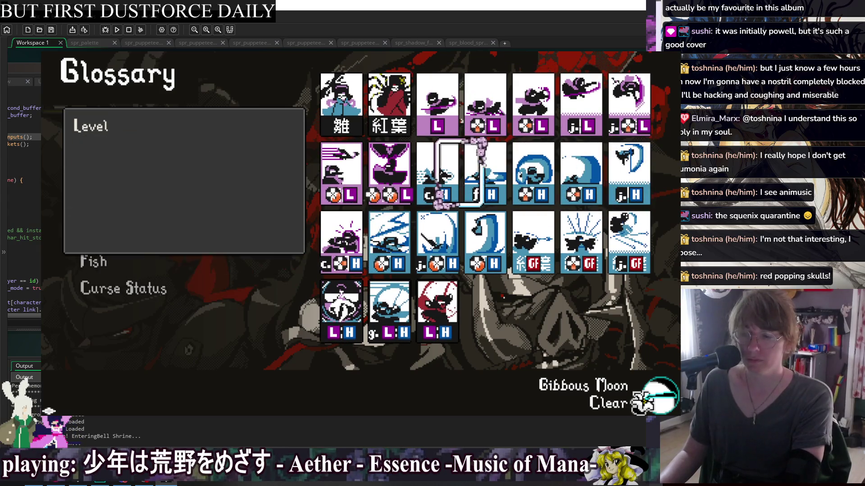
key("Left")
key("Left")
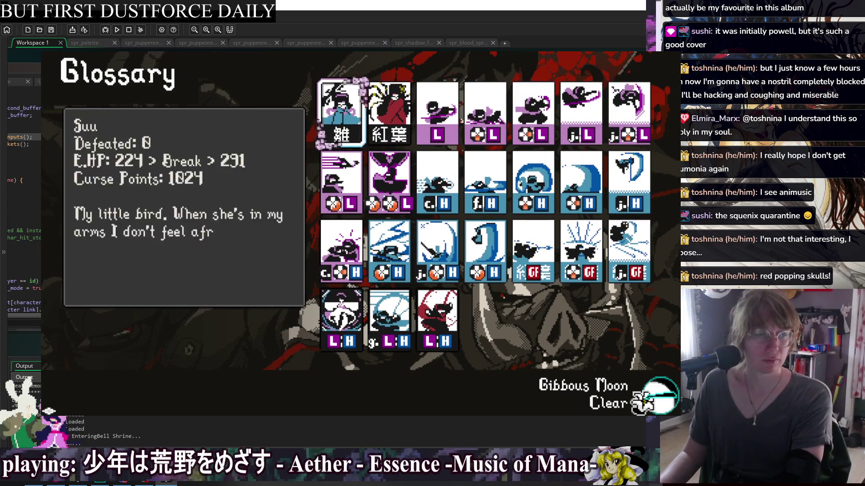
key("Right")
key("Left")
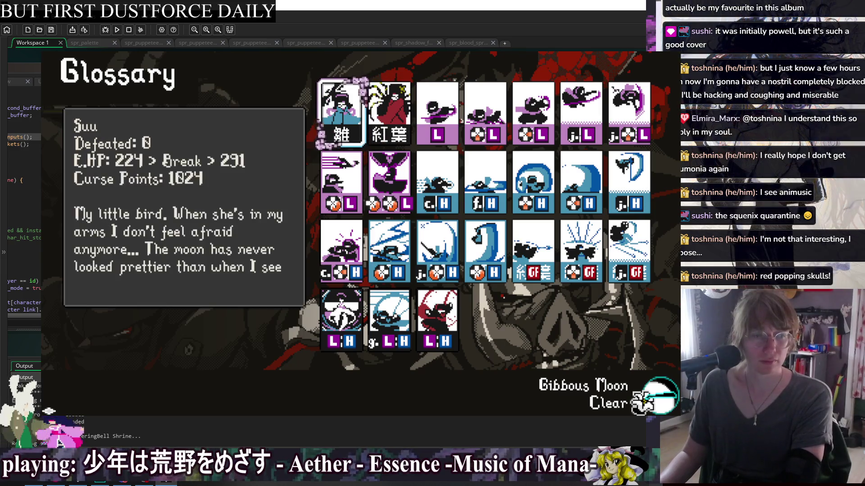
key("Down")
key("Right")
key("Down")
key("Right")
key("Up")
key("Up")
key("Left")
key("Left")
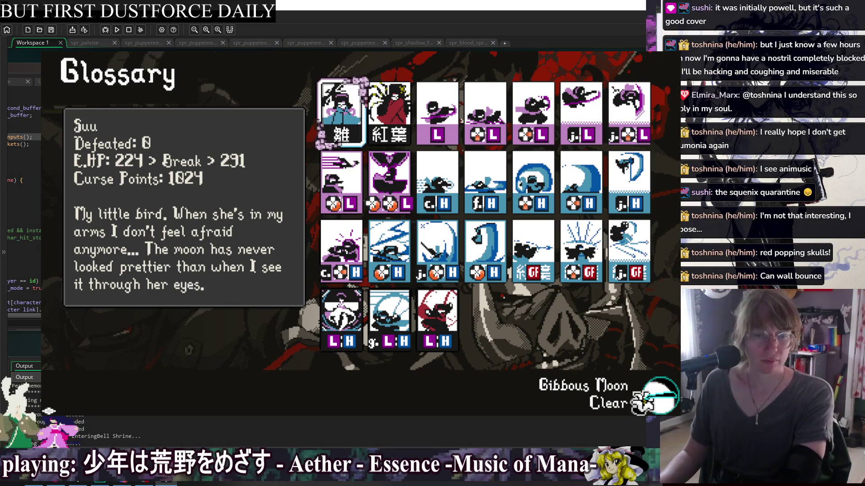
key("Escape")
key("Escape")
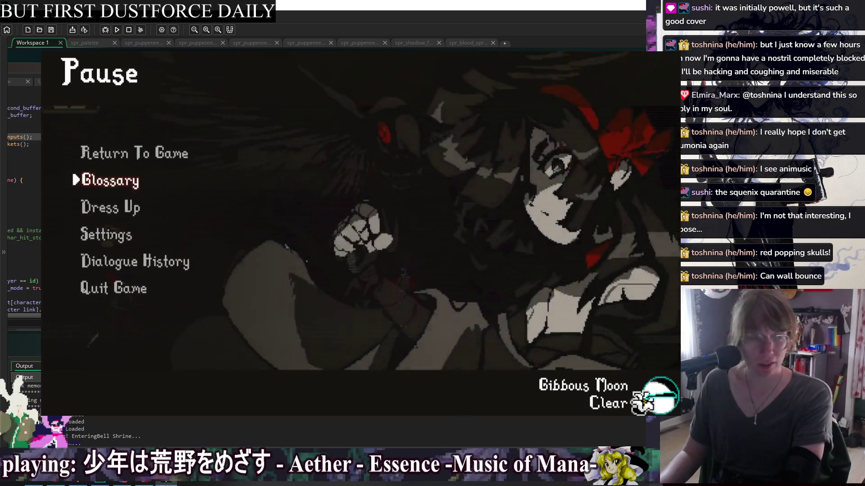
Step: Resume the fight, then pause again and open the Glossary skill list
key("Up")
key("Return")
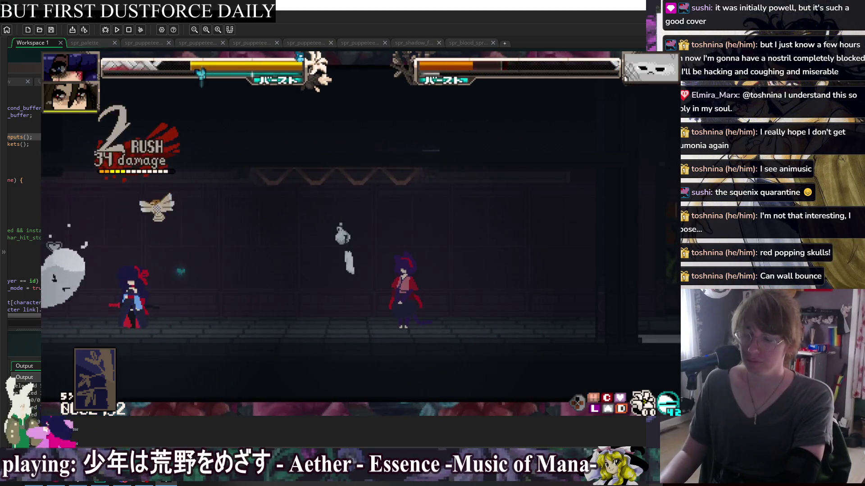
key("Escape")
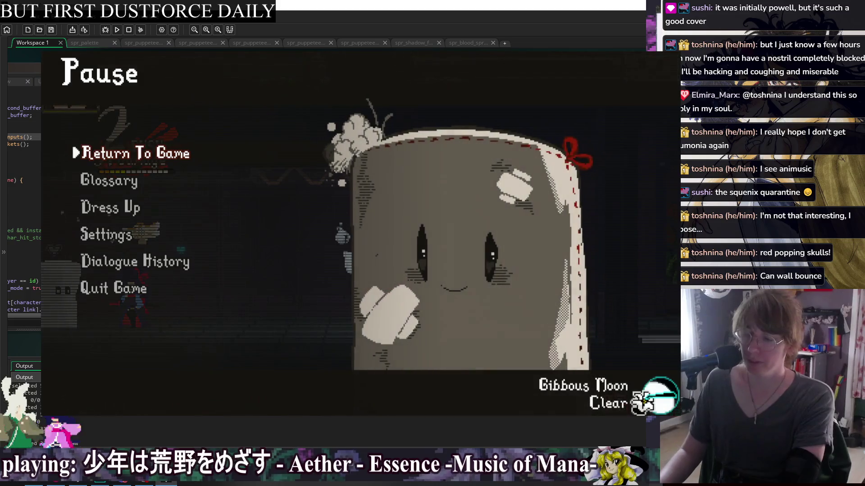
key("Down")
key("Return")
key("Return")
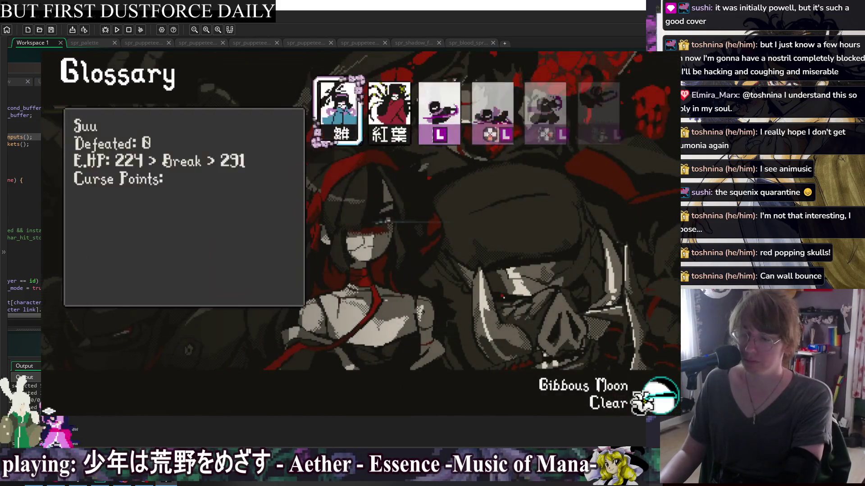
Step: Browse the skill cards down to the Quickdraw card's details
key("Down")
key("Right")
key("Down")
key("Right")
key("Left")
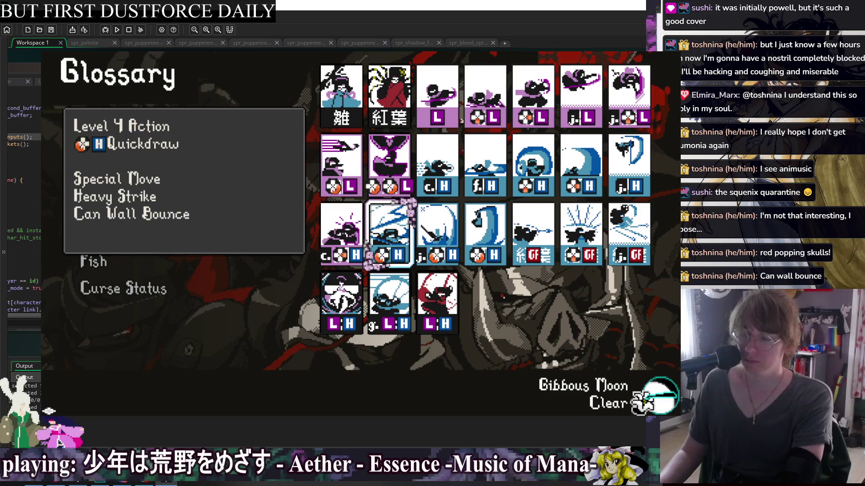
key("Escape")
Step: Land katana slashes into a combo and finish the white opponent with a heavy strike
key("z")
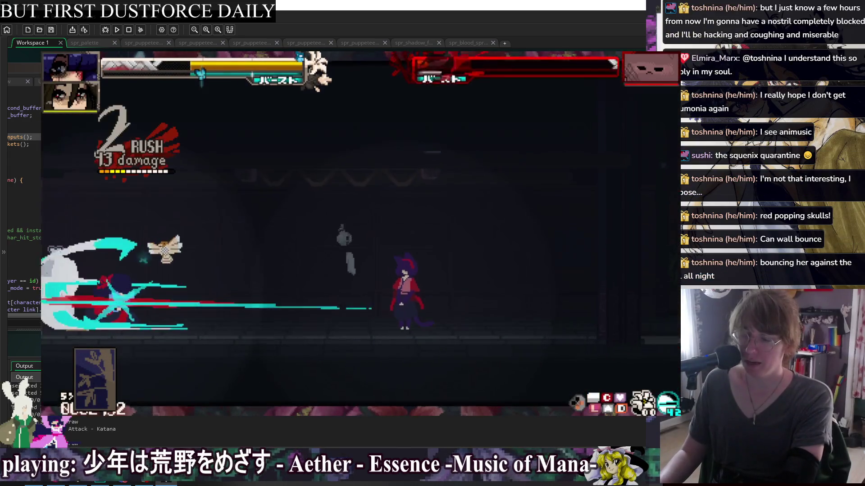
key("z")
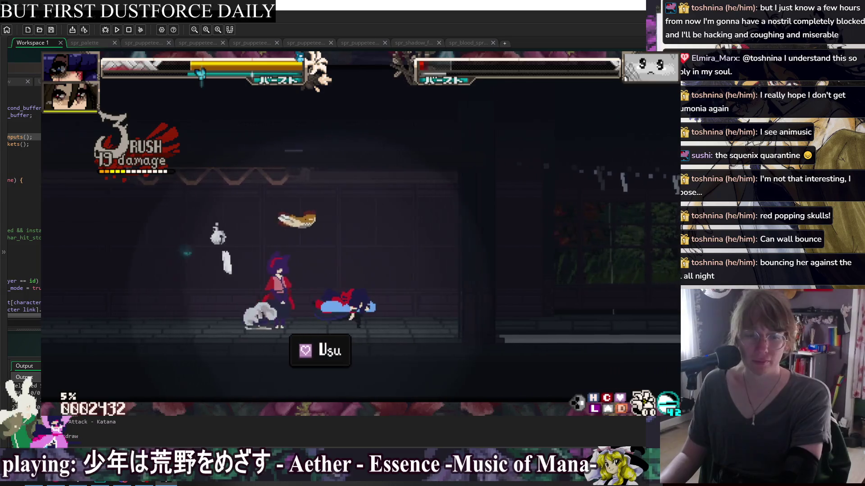
key("Up")
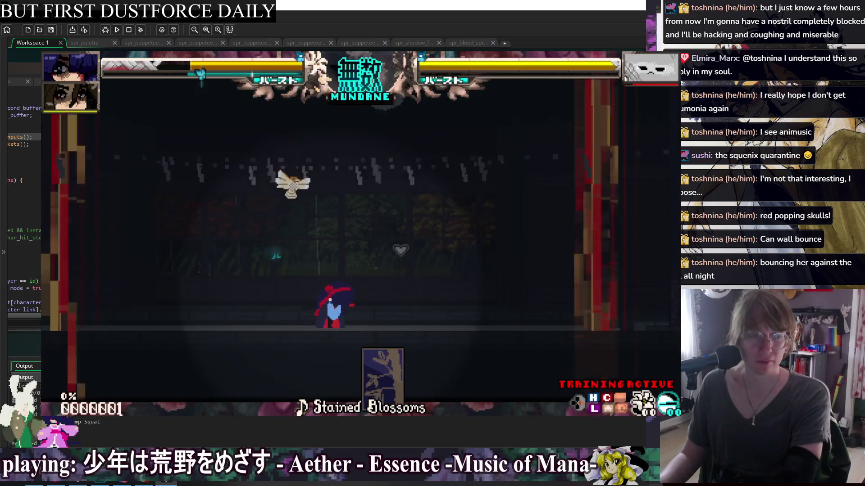
key("z")
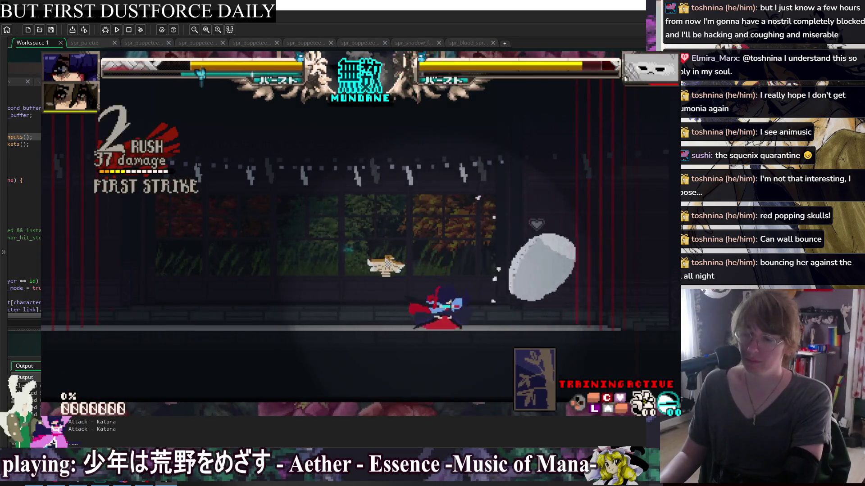
key("z")
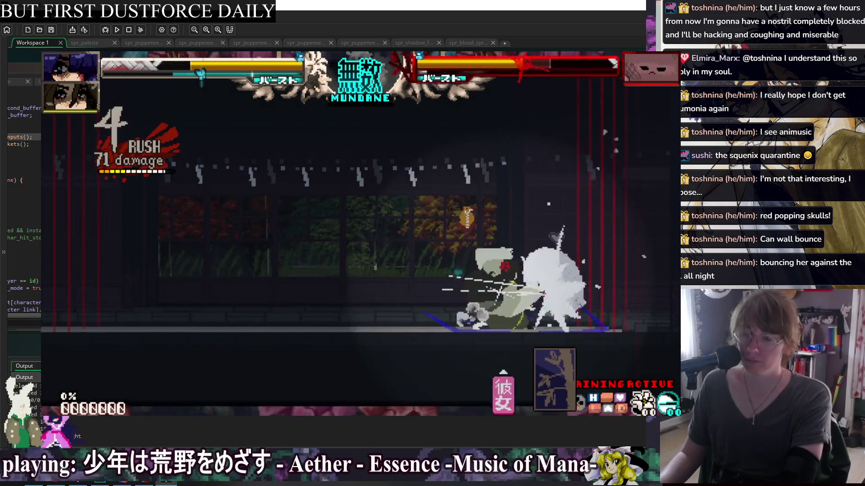
key("z")
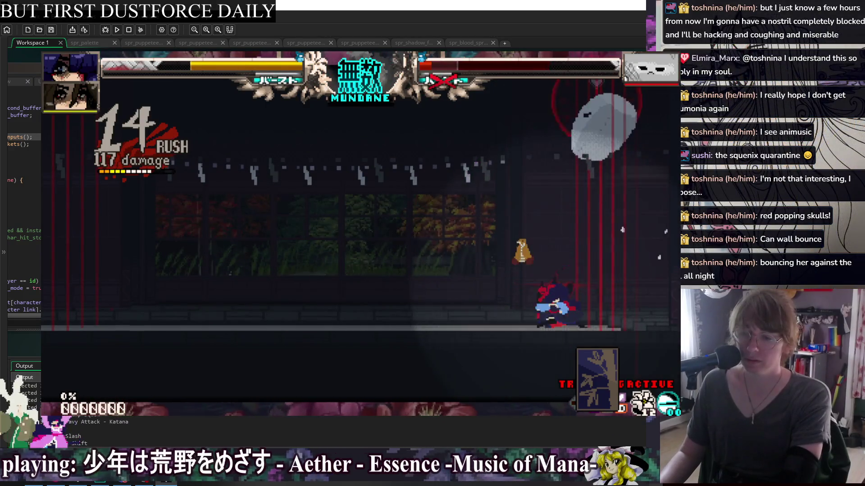
key("x")
Step: Chain a dash-extended combo toward sixteen hits to knock out the opponent again
key("z")
key("z")
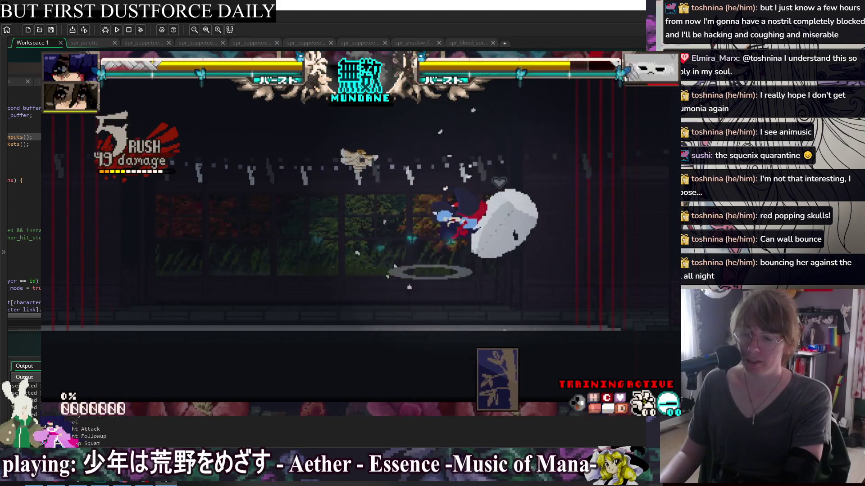
key("x")
key("x")
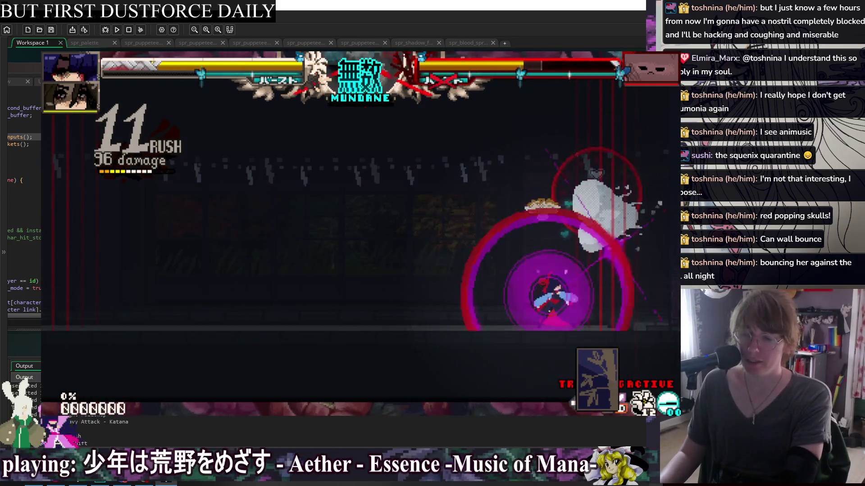
key("shift")
key("z")
key("x")
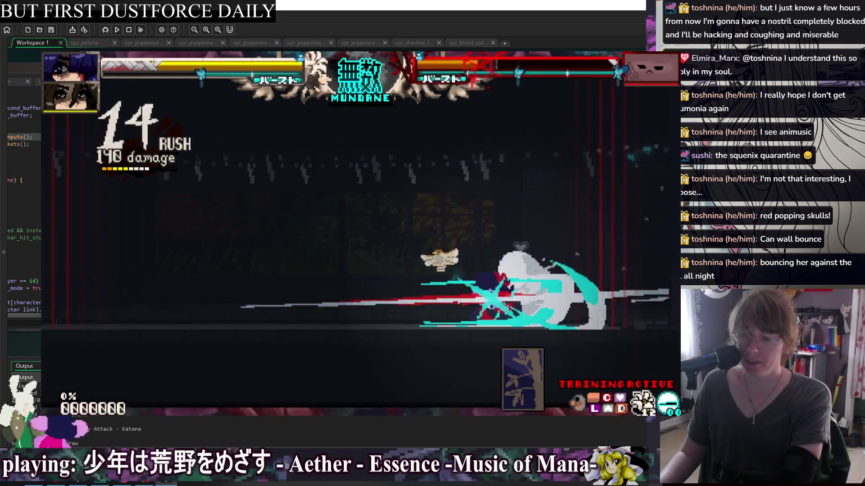
Step: Knock out the opponent with a heavy katana combo past twelve hits
key("x")
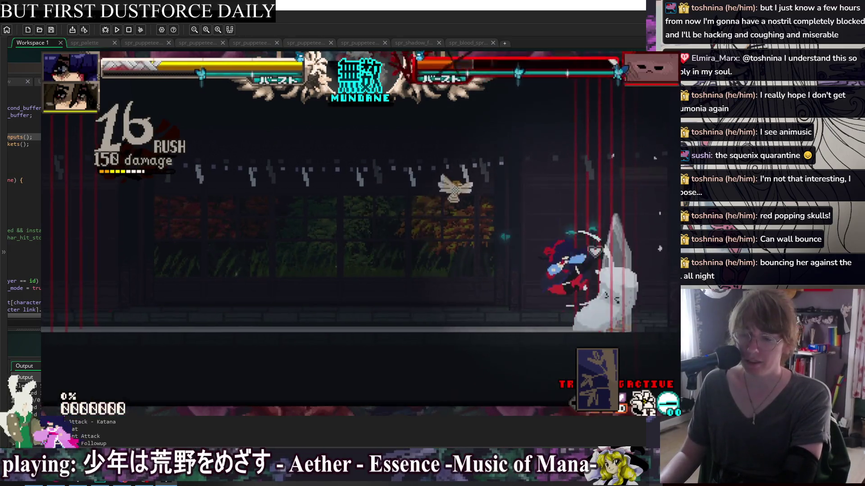
key("z")
key("x")
key("x")
key("x")
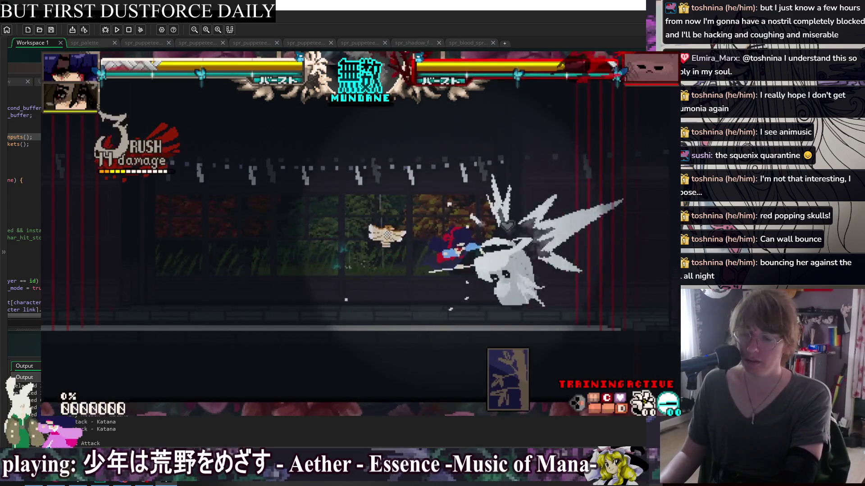
key("x")
key("x")
key("x")
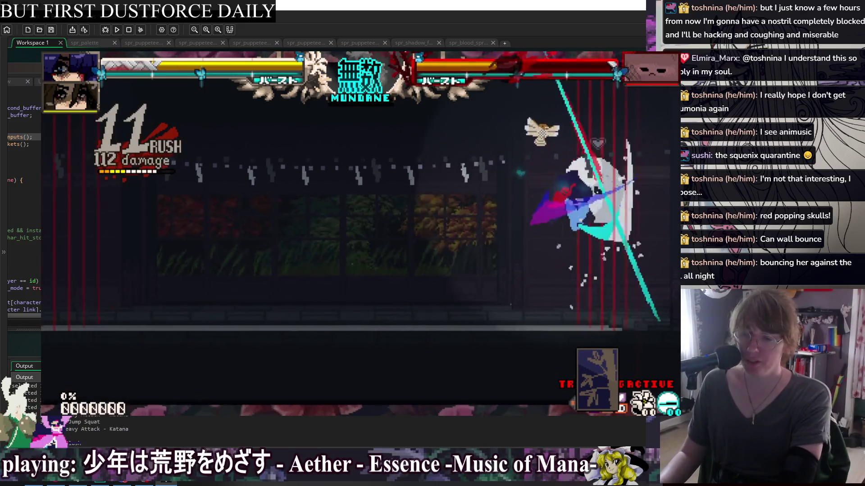
key("x")
key("x")
key("x")
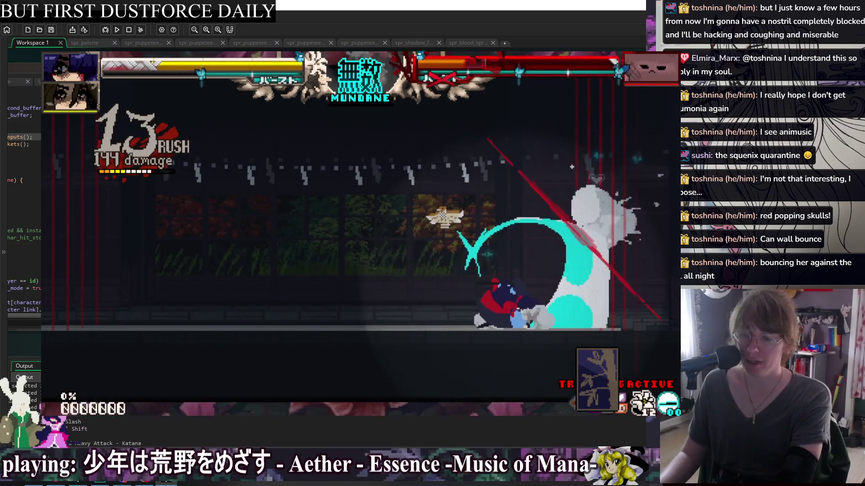
key("x")
key("x")
key("x")
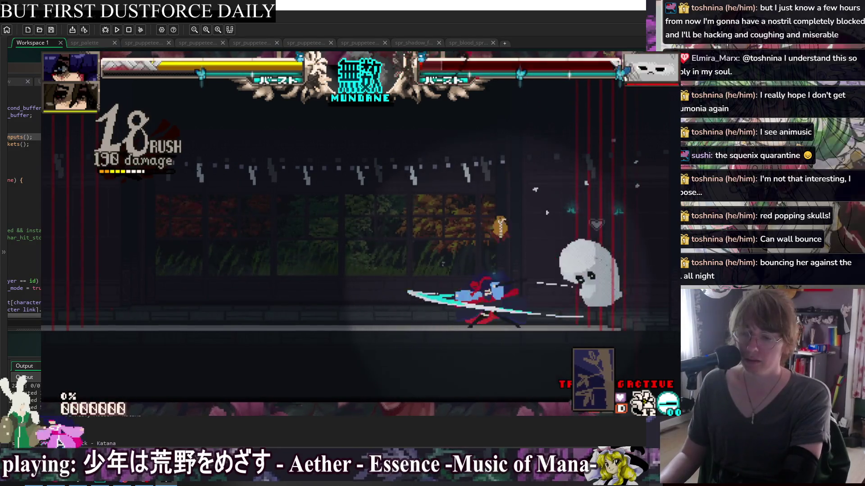
key("x")
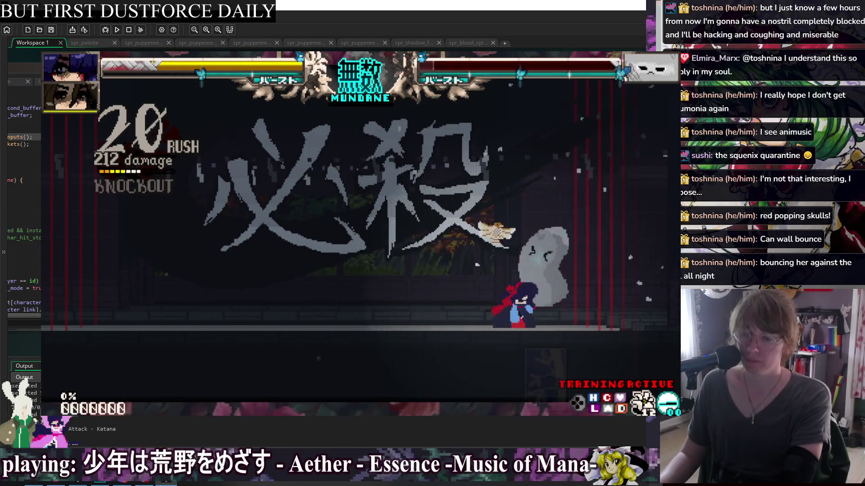
key("Up")
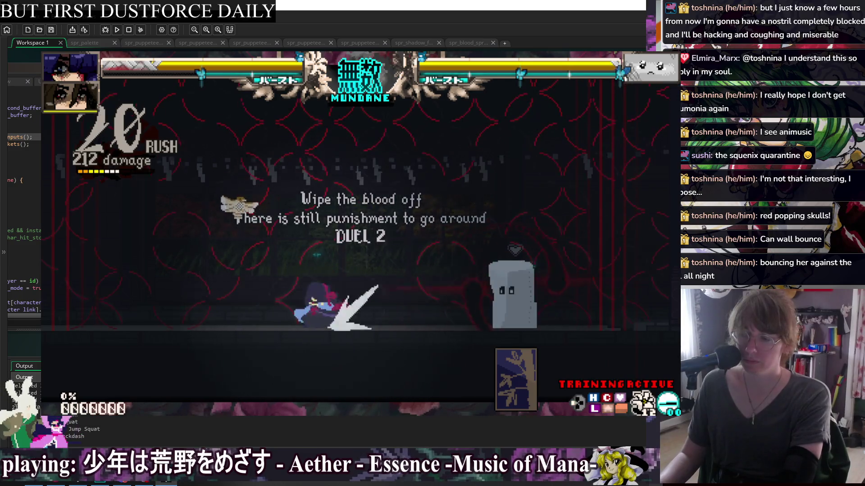
Step: Open Duel 2 with a combo into the Doll Art Hiyoko Dive super, then close the game
key("x")
key("x")
key("x")
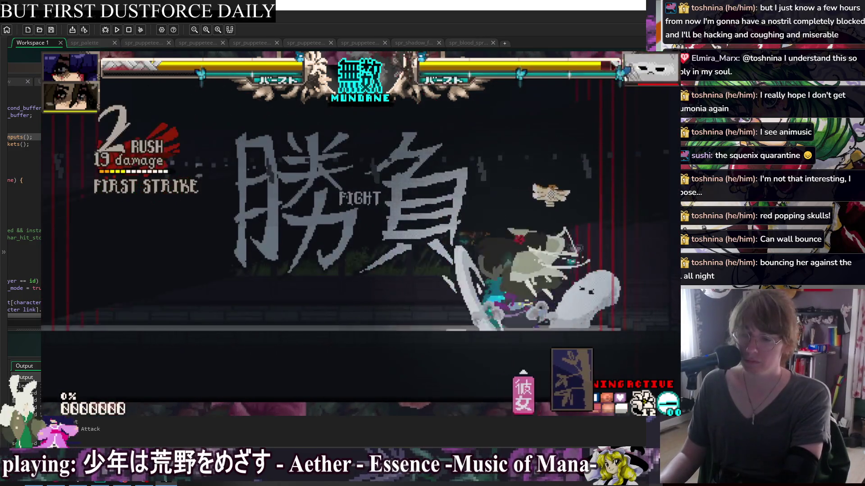
key("x")
key("x")
key("x")
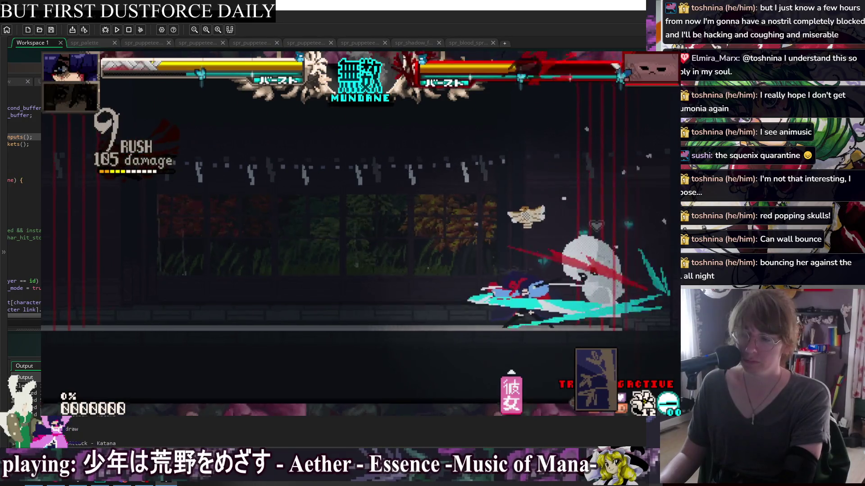
key("x")
key("x")
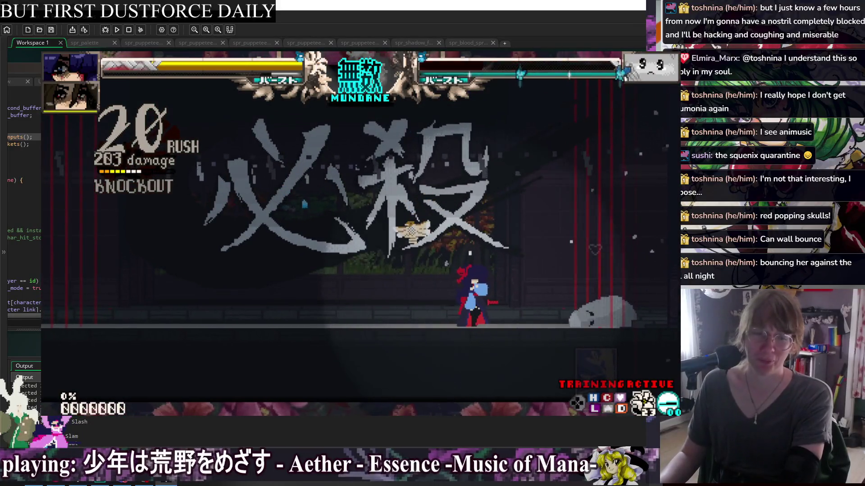
key("Escape")
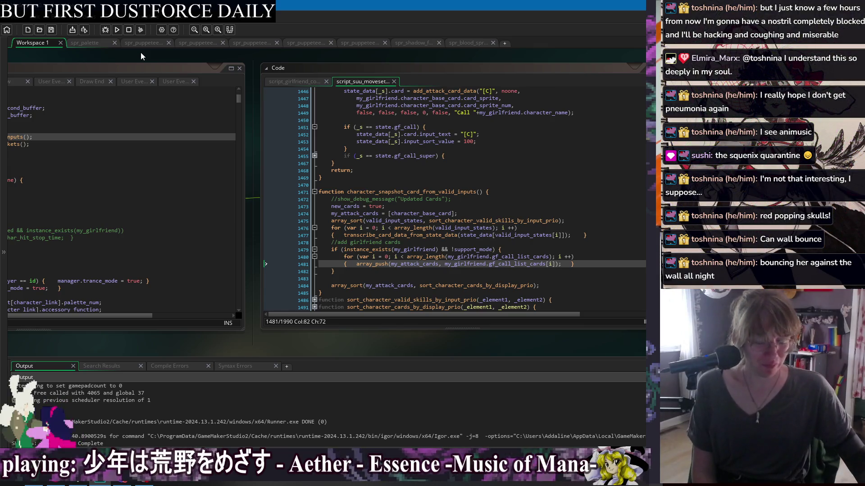
Step: Expand the gf_call_super block, fold girlfriend_skill_hook_up_alt, and mark lines 1475–1482 for review
left_click(333, 163)
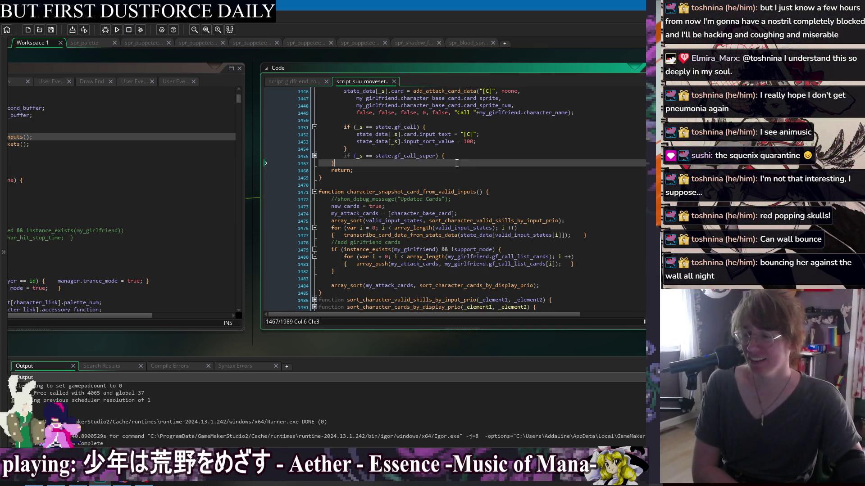
left_click(314, 156)
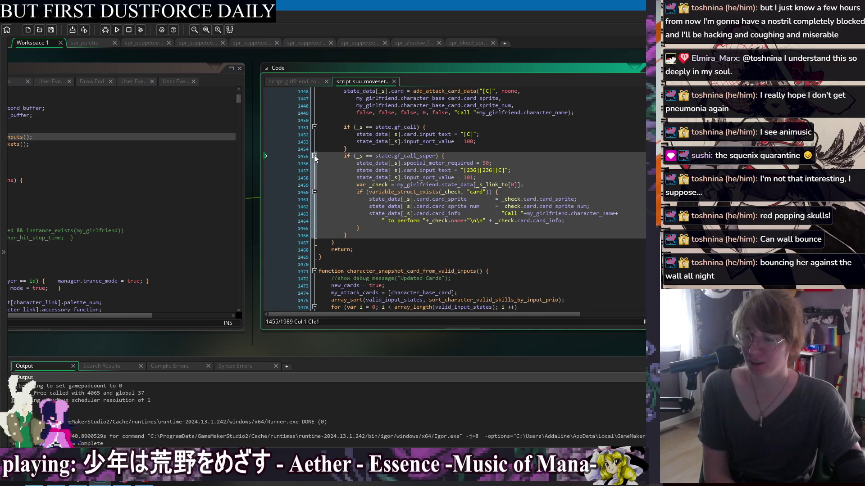
left_click_drag(319, 156, 444, 156)
scroll(397, 169, "up", 3)
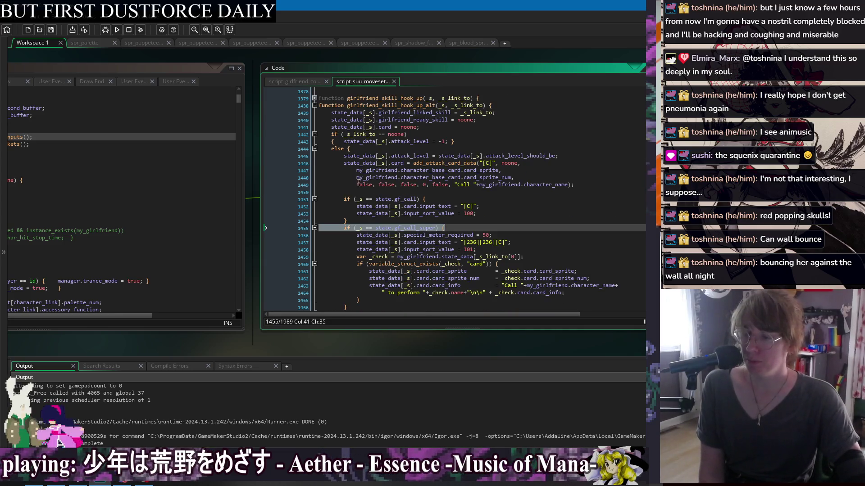
left_click(367, 105)
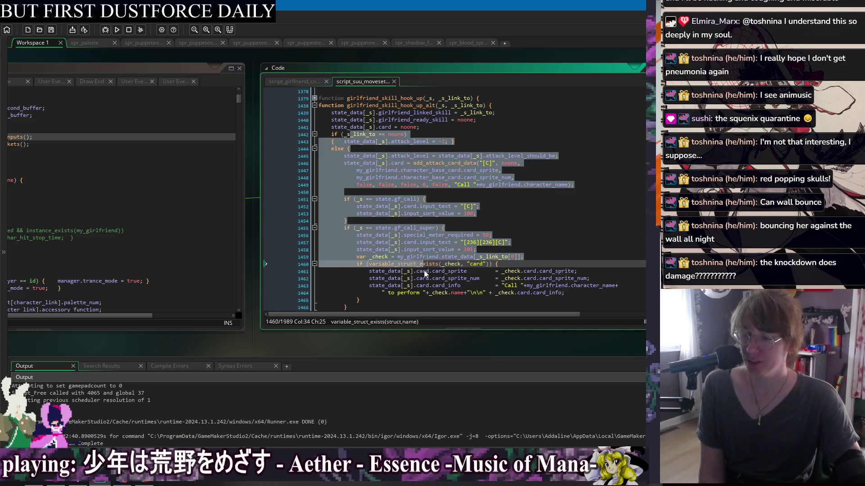
left_click(314, 106)
left_click_drag(330, 152, 336, 200)
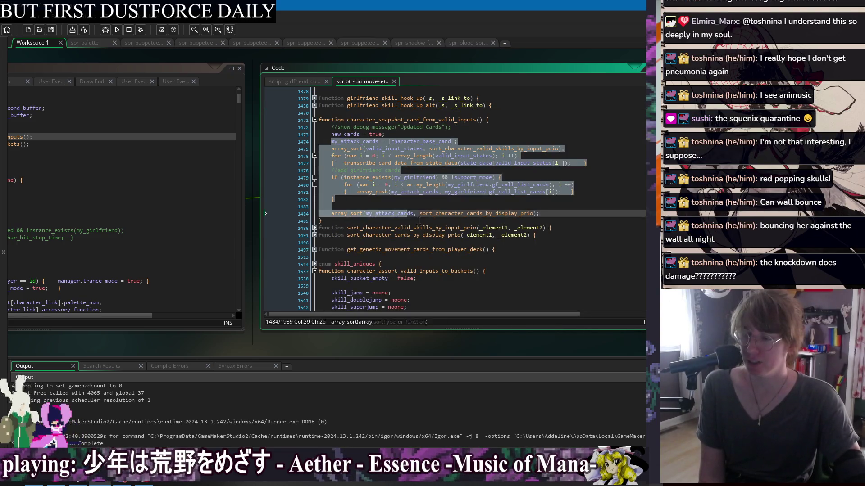
left_click(334, 199)
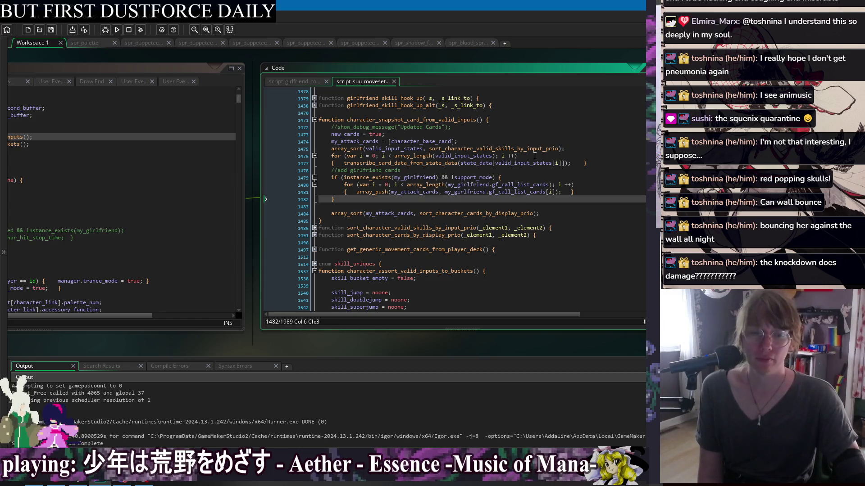
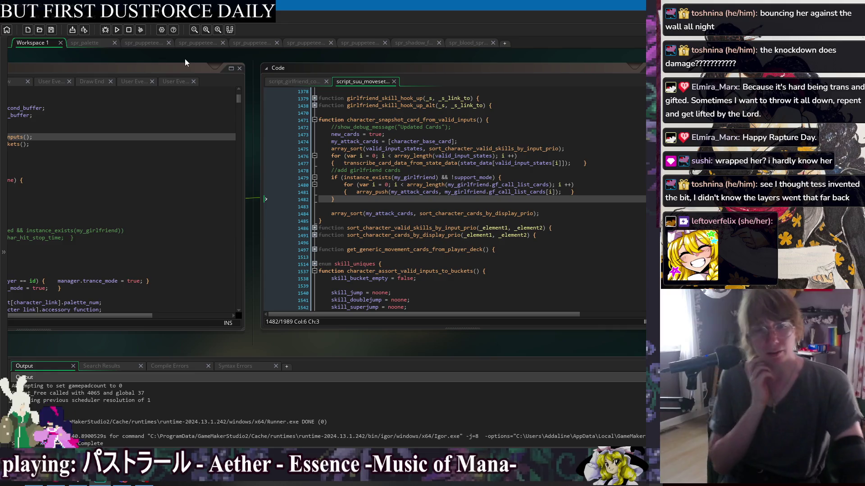
Step: Review obj_character's Begin Step code, including the girlfriend instance checks and the support_mode = false line
left_click_drag(98, 56, 299, 58)
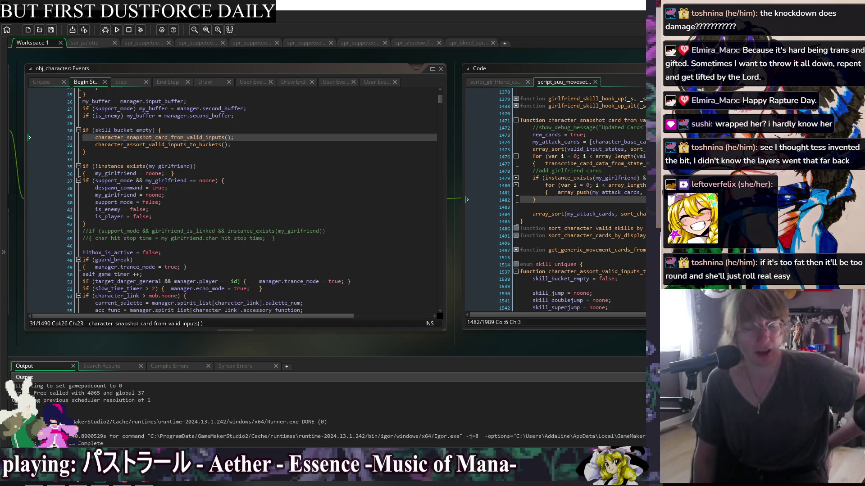
left_click(331, 241)
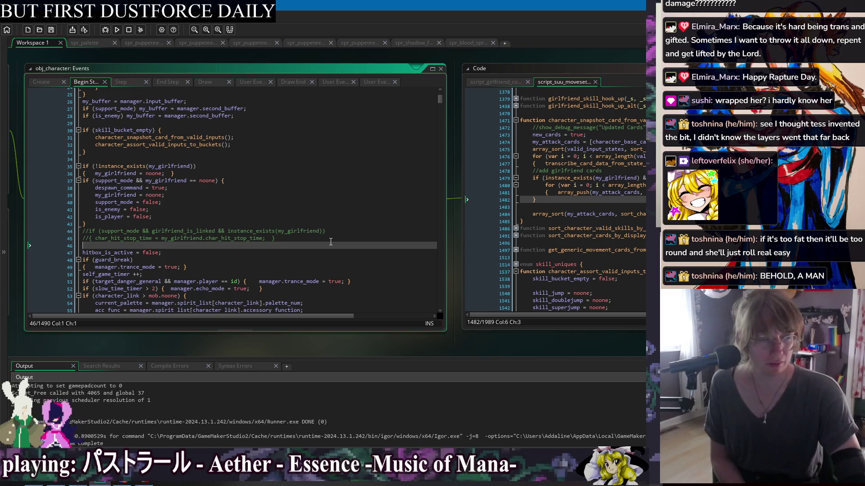
left_click(305, 168)
left_click(315, 195)
left_click(321, 216)
left_click(322, 231)
left_click(376, 265)
left_click(376, 210)
left_click(376, 166)
left_click(376, 159)
left_click(376, 202)
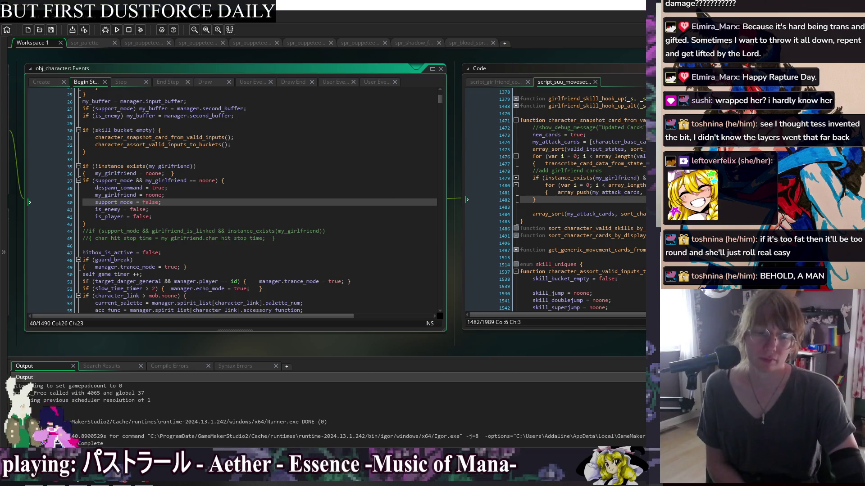
left_click(396, 166)
left_click(363, 144)
left_click(272, 202)
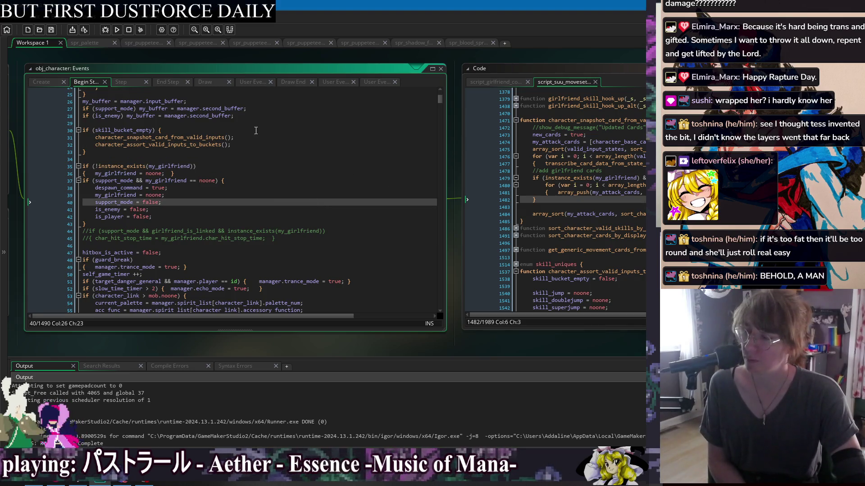
mouse_move(221, 59)
left_mouse_down()
mouse_move(259, 77)
mouse_move(339, 72)
mouse_move(322, 55)
left_mouse_up()
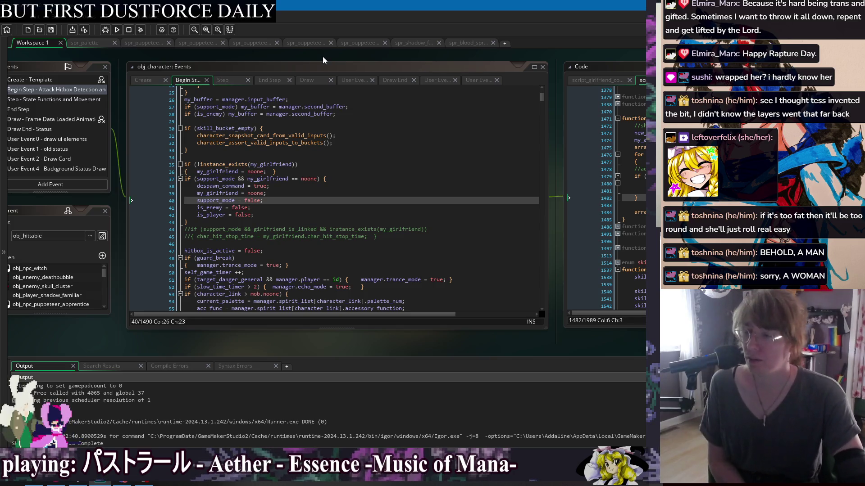
left_click_drag(321, 64, 303, 60)
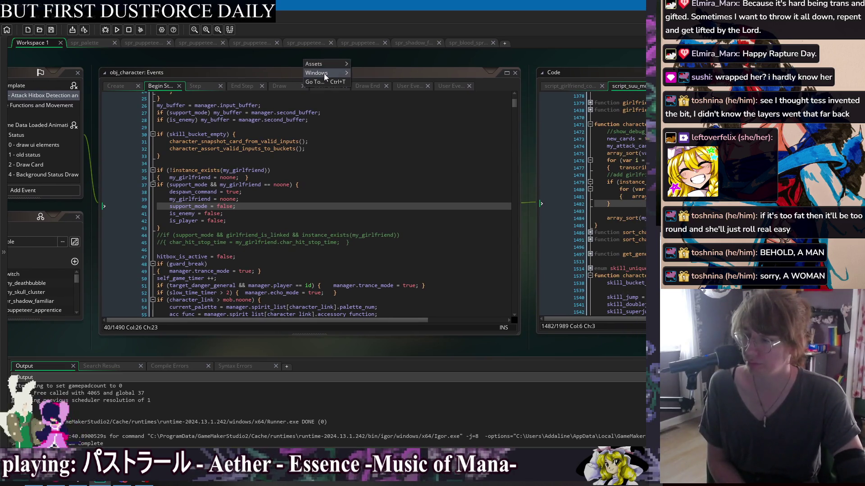
Step: Delete the blank line in obj_player_jorogumo's Create code and copy its three assign_gf_call_card lines
mouse_move(324, 74)
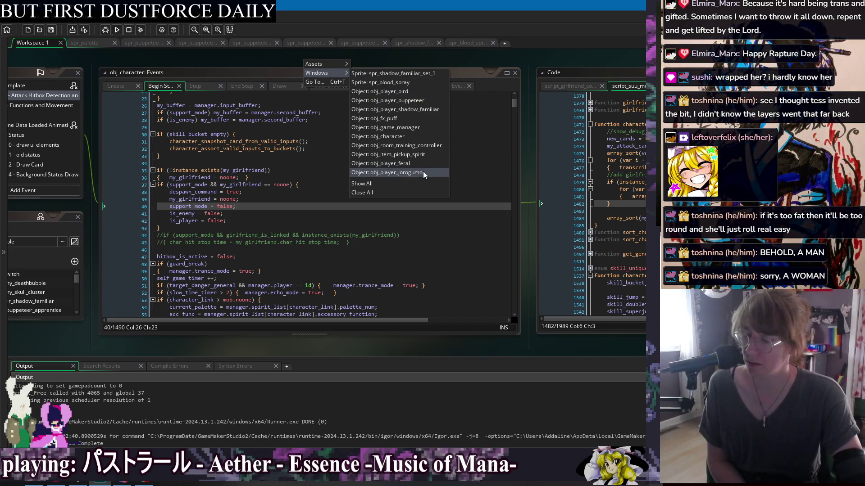
left_click(423, 172)
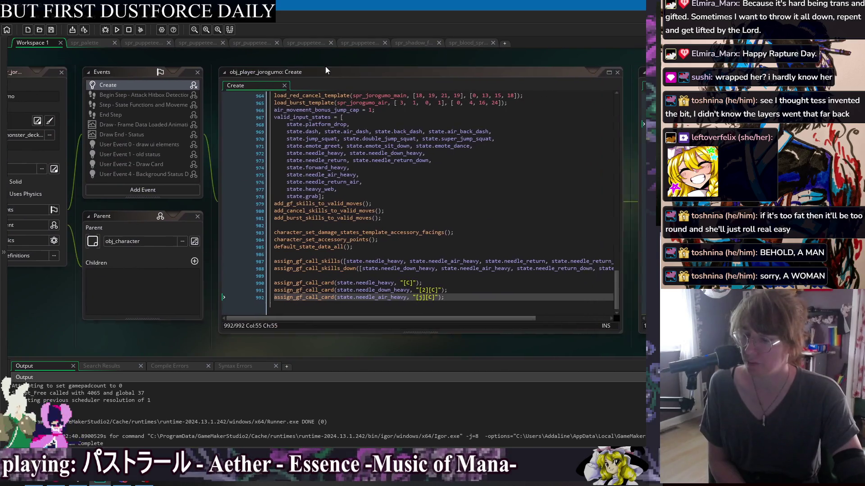
left_click(422, 278)
key("BackSpace")
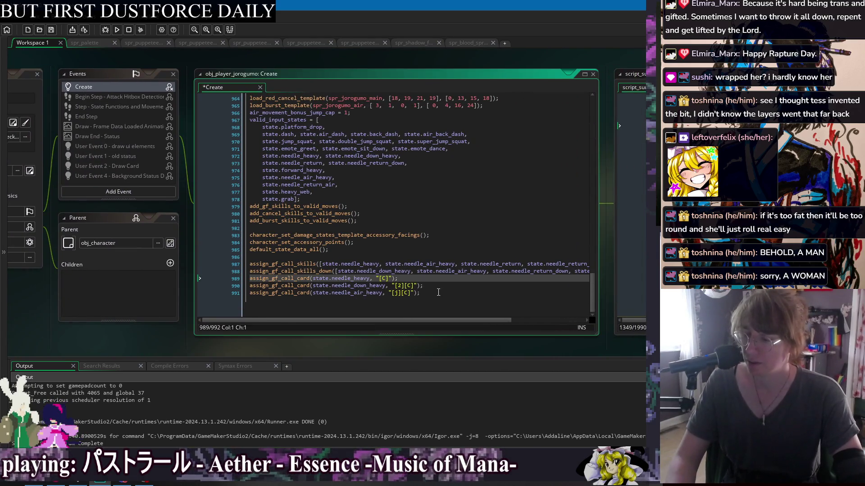
left_click_drag(443, 299, 388, 299)
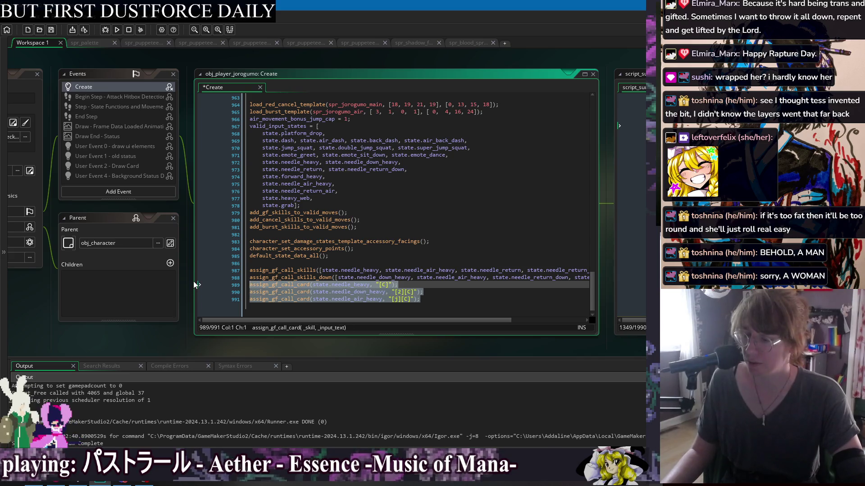
key("End")
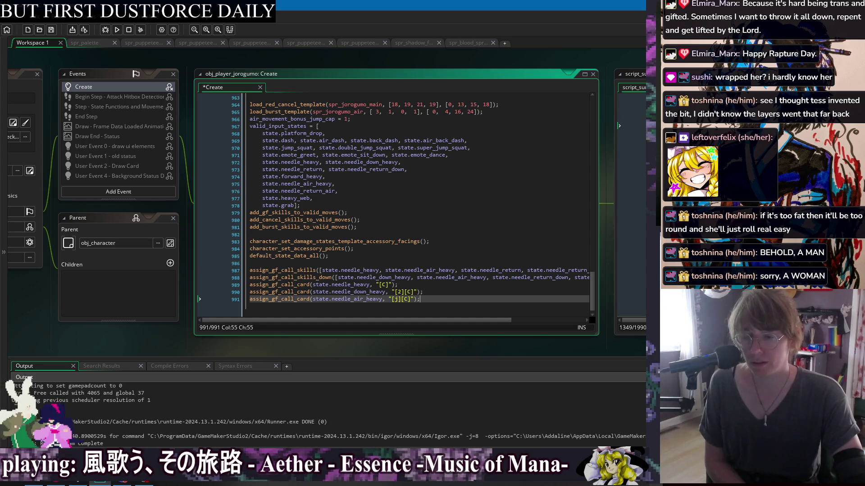
key("ctrl+w")
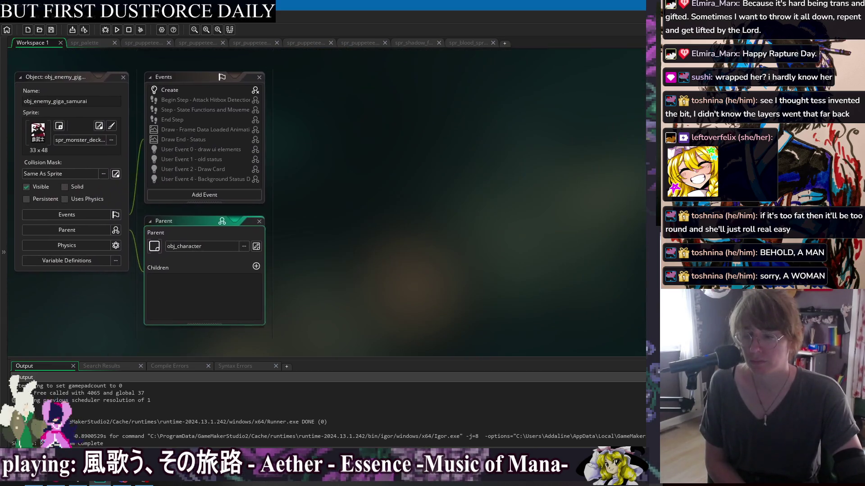
Step: Open obj_enemy_giga_samurai's Create code and jump to its end
double_click(217, 89)
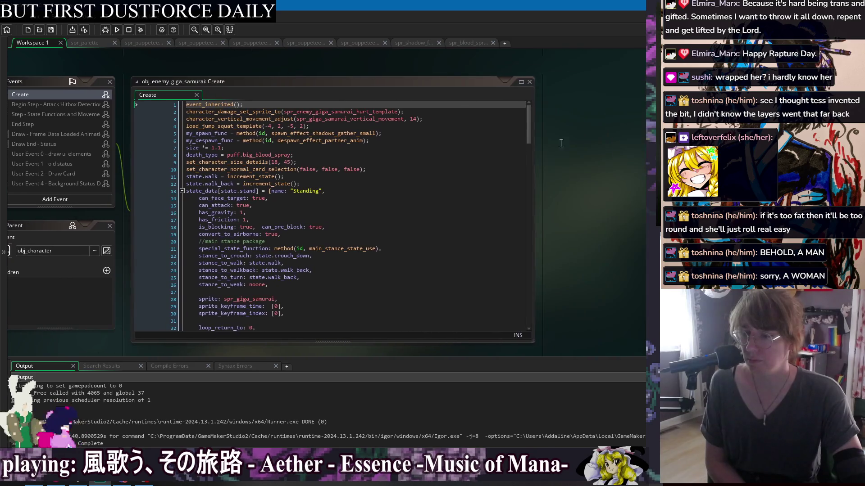
left_click_drag(531, 119, 528, 323)
key("ctrl+End")
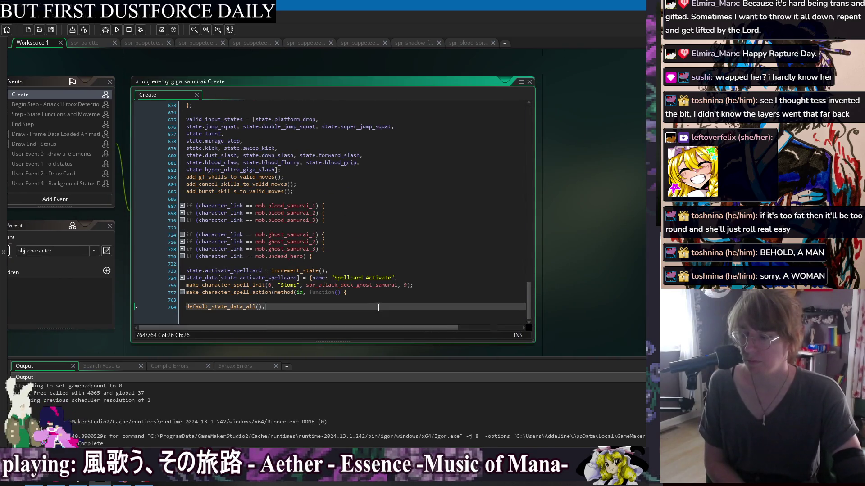
Step: Close all workspace windows and open obj_player_tsuru's Create code
left_click(67, 81)
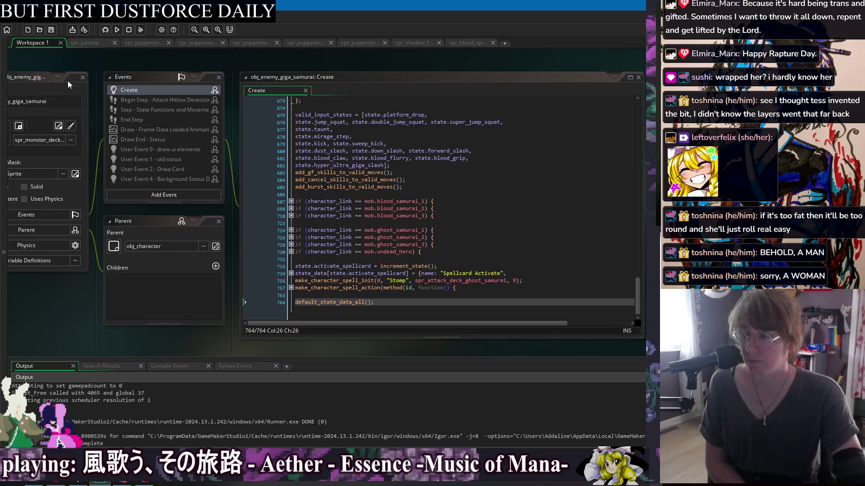
key("ctrl+shift+w")
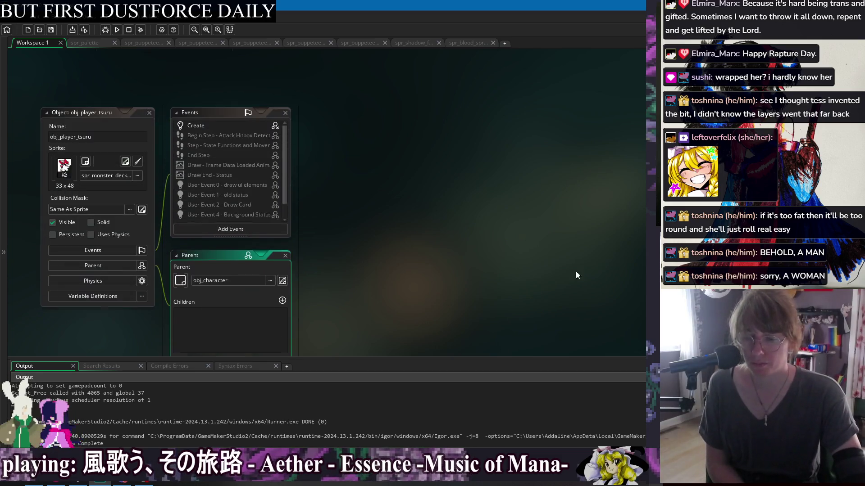
double_click(229, 126)
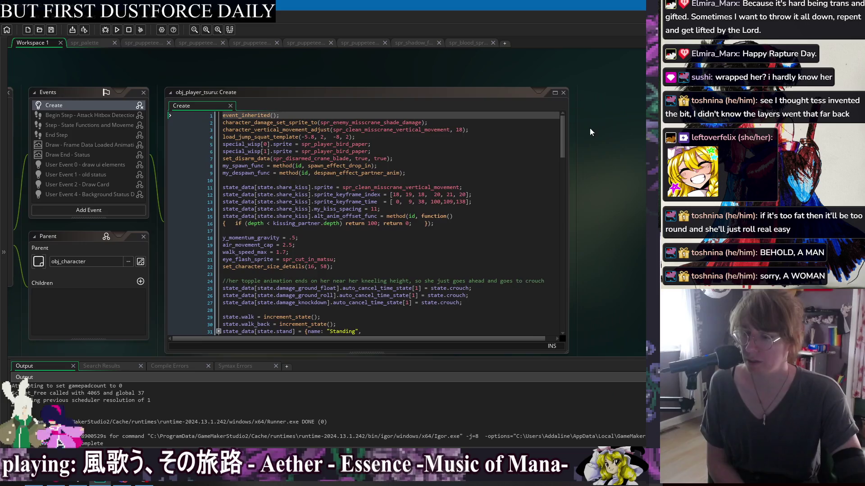
Step: Paste the copied call card lines at the end of Create and move default_state_data_all above them
left_click_drag(568, 117, 560, 326)
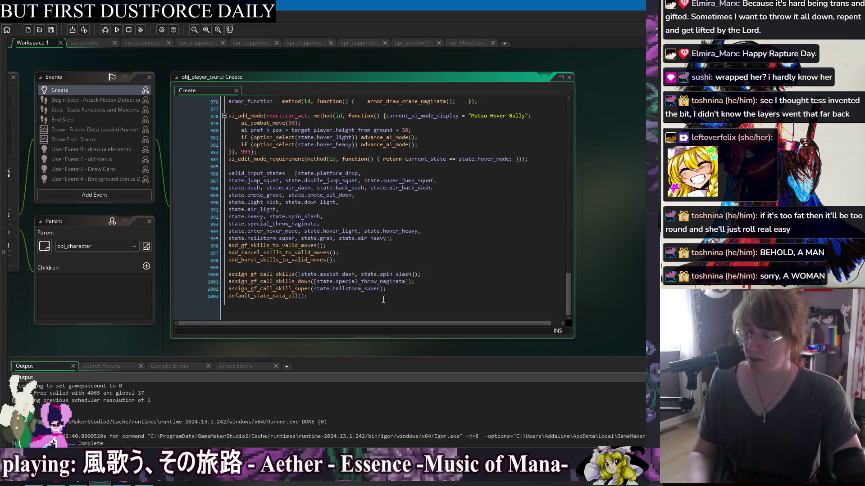
left_click(348, 297)
key("Return")
key("Return")
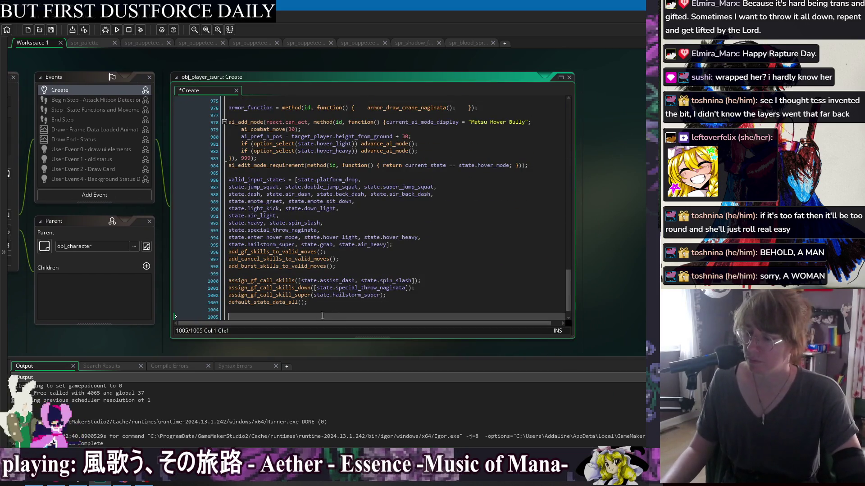
key("Up")
key("Up")
key("Up")
key("End")
type("assign_gf_call_card(state.needle_heavy, \"[C]\"); assign_gf_call_card(state.needle_down_heavy, \"[2][C]\"); assign_gf_call_card(state.needle_air_heavy, \"[j][C]\");")
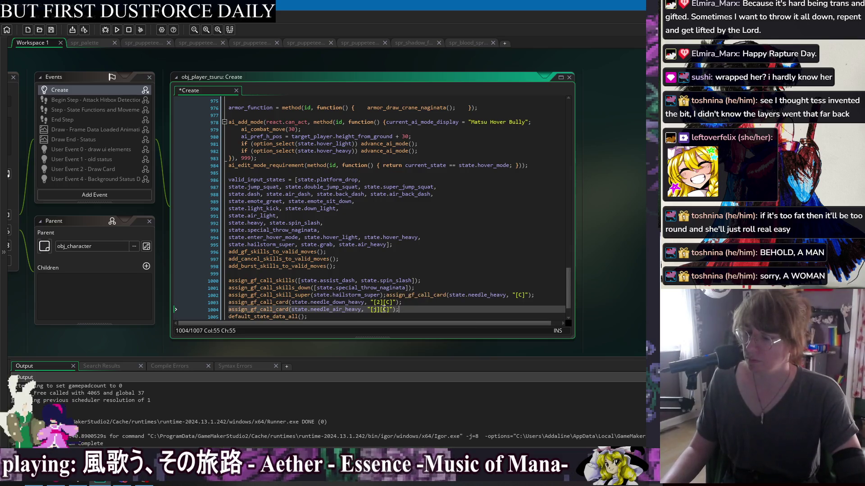
scroll(383, 309, "down", 1)
key("Down")
key("alt+Up")
key("alt+Up")
key("alt+Up")
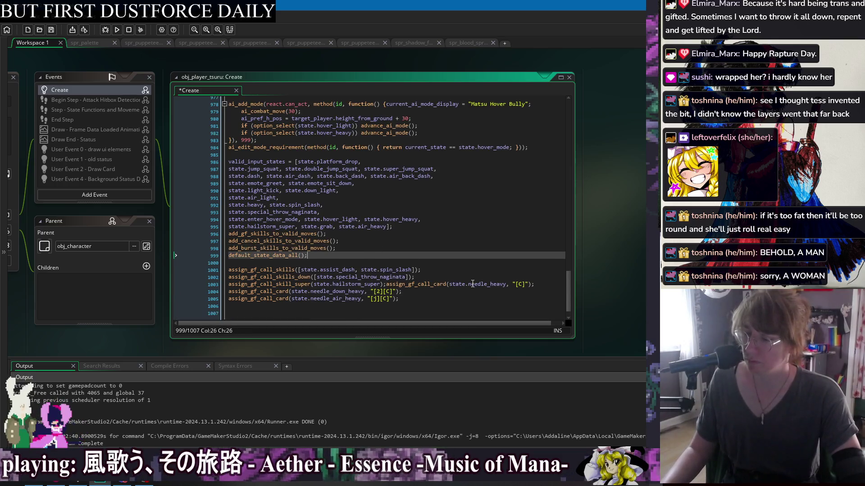
Step: Separate the assign block with a blank line and save the Create code
left_click(430, 277)
key("Return")
left_click(441, 249)
key("Down")
key("Down")
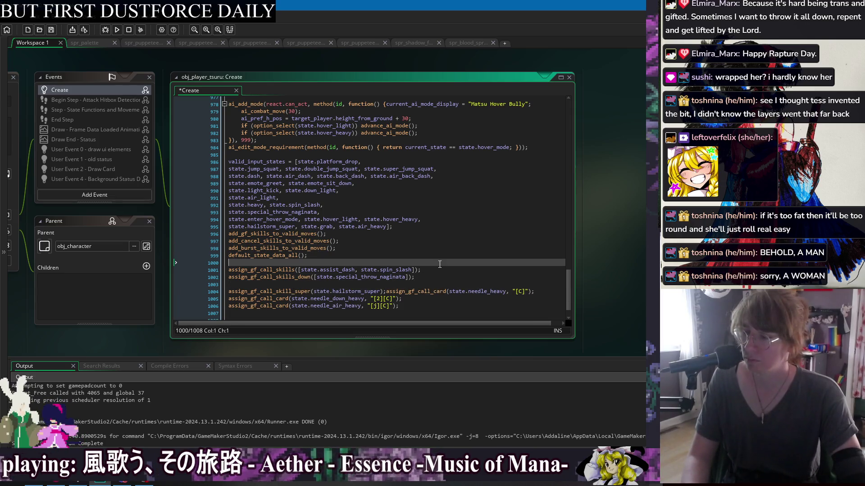
scroll(396, 250, "down", 1)
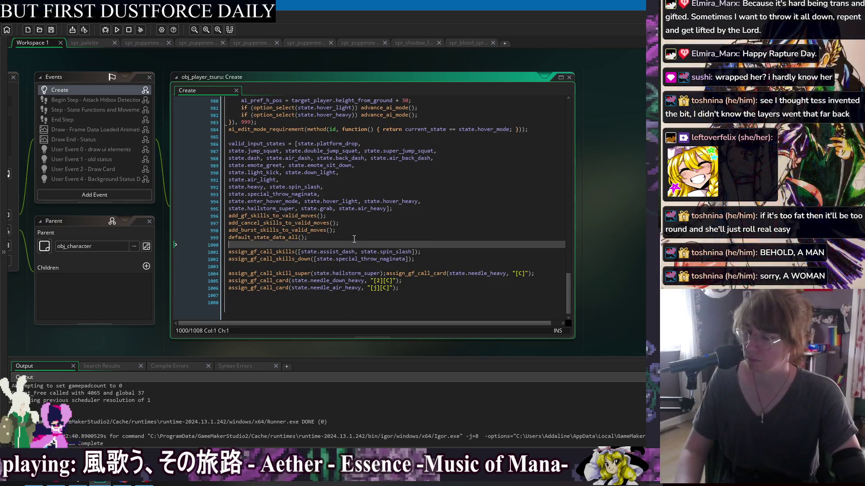
key("ctrl+s")
key("Up")
key("Up")
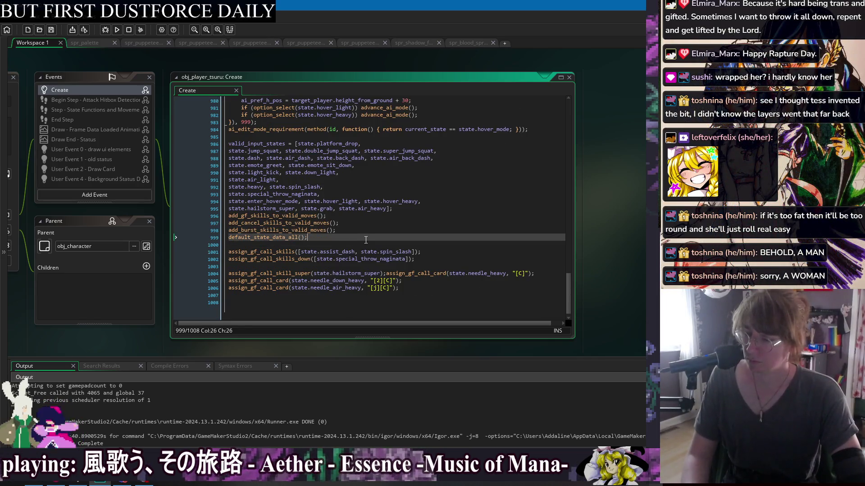
key("Down")
key("Down")
key("Down")
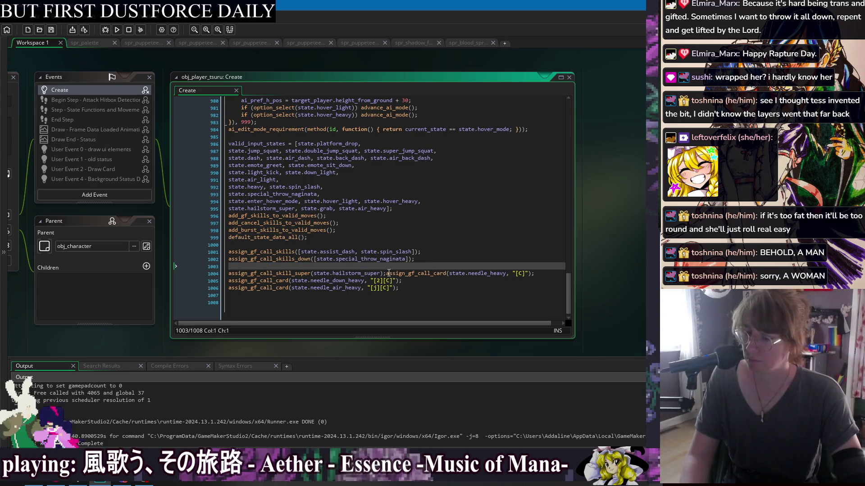
Step: Put each call card on its own line, remove the stray blank line, and save
left_click(384, 273)
key("Return")
left_click(436, 260)
key("Delete")
key("ctrl+s")
key("Down")
key("Down")
key("Down")
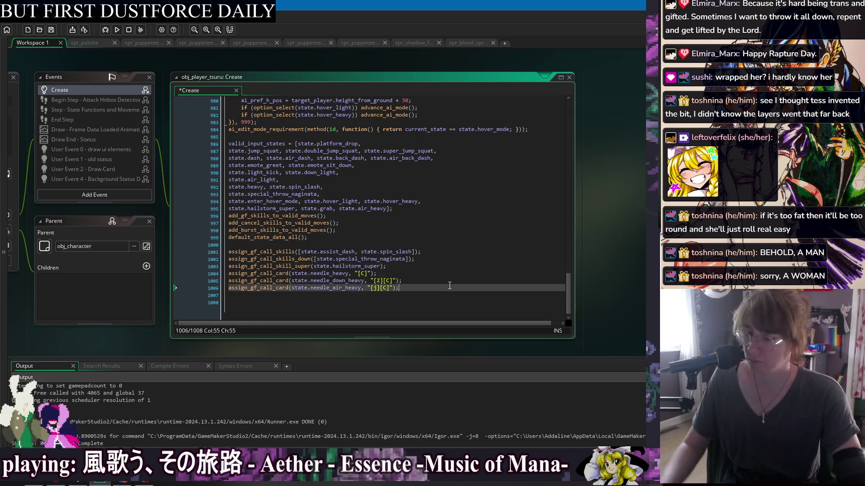
key("Up")
key("Up")
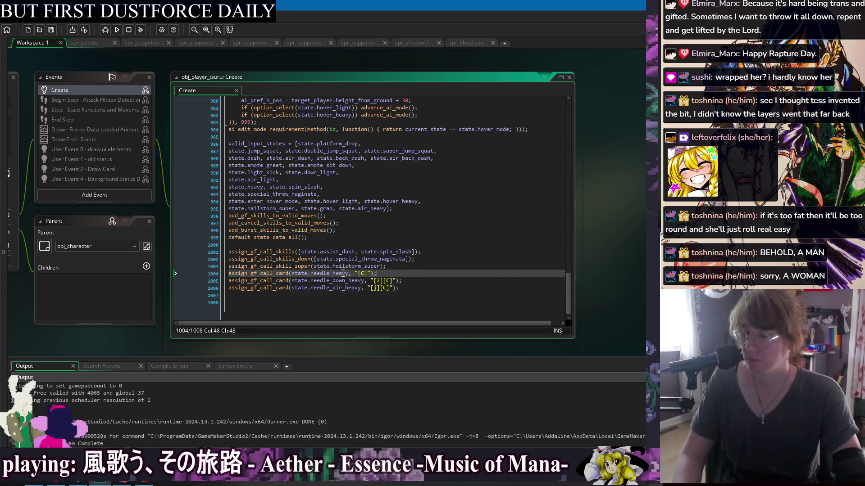
Step: Swap the card state names to spin_slash, special_throw_naginata and hailstorm_super
left_click(406, 251)
double_click(406, 252)
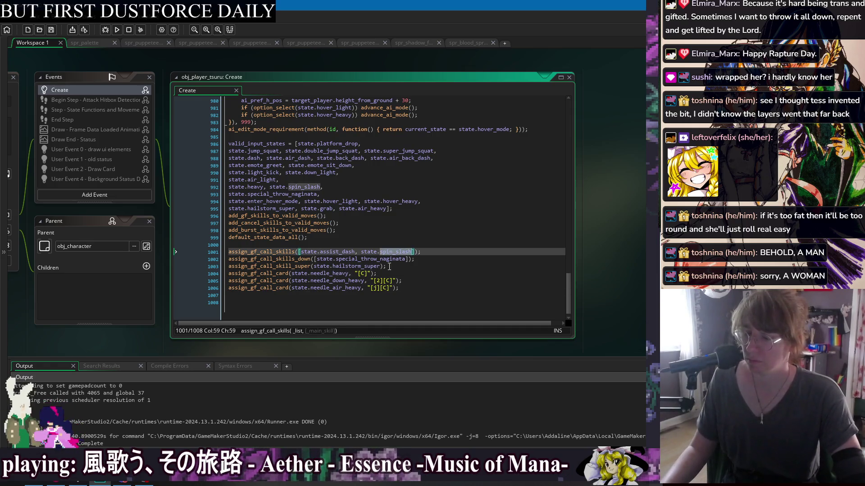
key("ctrl+c")
double_click(336, 274)
key("ctrl+v")
double_click(356, 259)
left_click(343, 281)
double_click(343, 281)
key("ctrl+v")
double_click(356, 266)
key("ctrl+c")
double_click(343, 288)
key("ctrl+v")
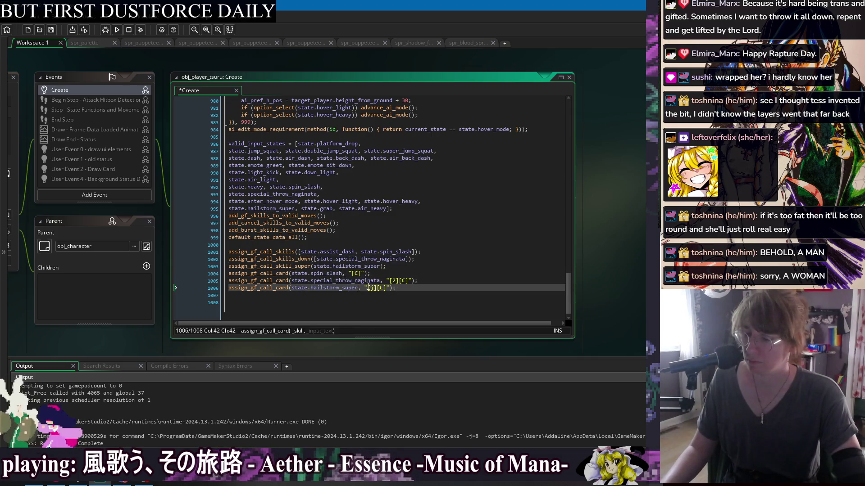
Step: Make hailstorm_super's input string "[236][236][C]" and save the Create code
left_click(374, 288)
type("3")
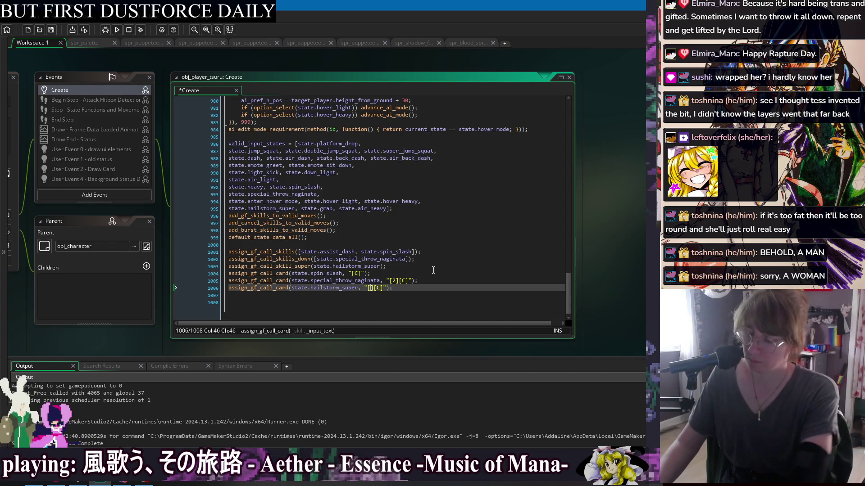
type("6][2")
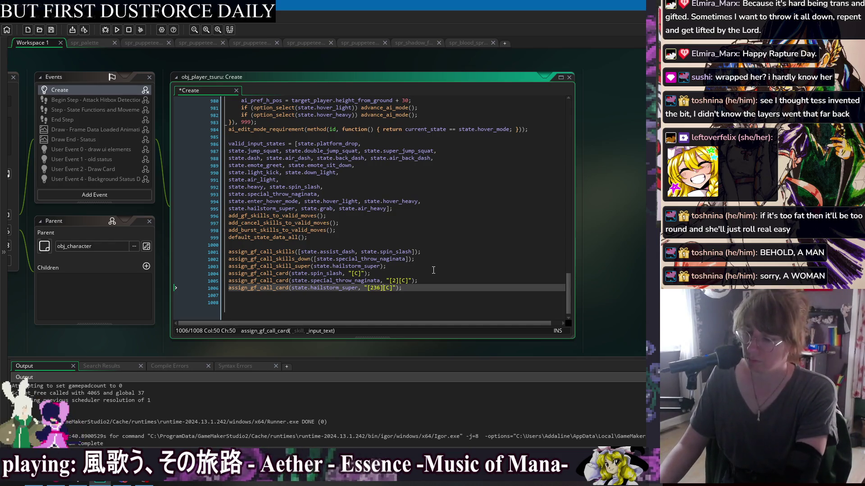
type("36][")
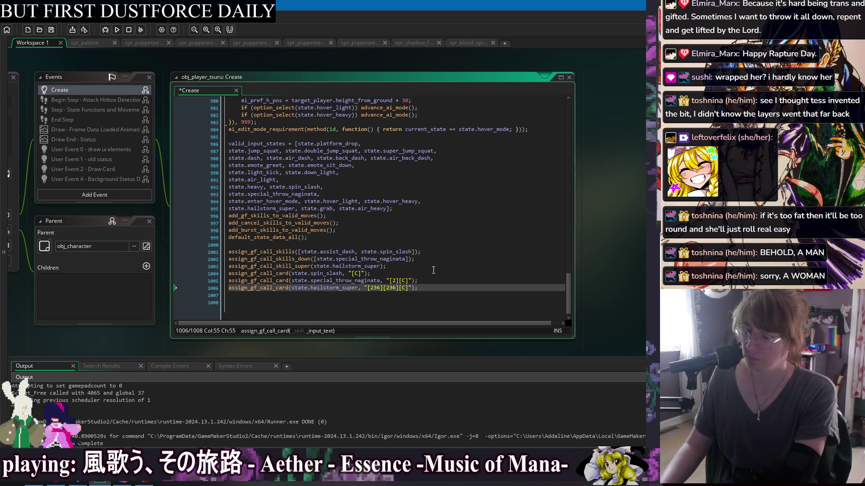
key("Up")
key("ctrl+s")
key("Up")
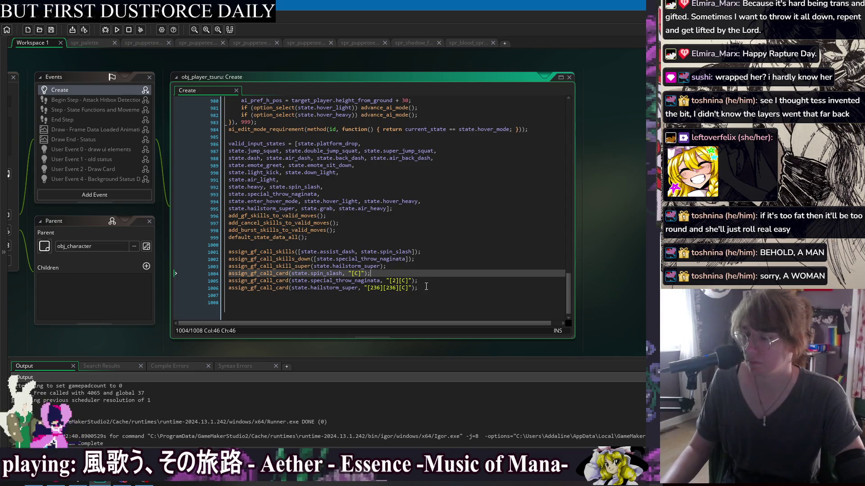
left_click_drag(424, 288, 428, 269)
left_click(429, 287)
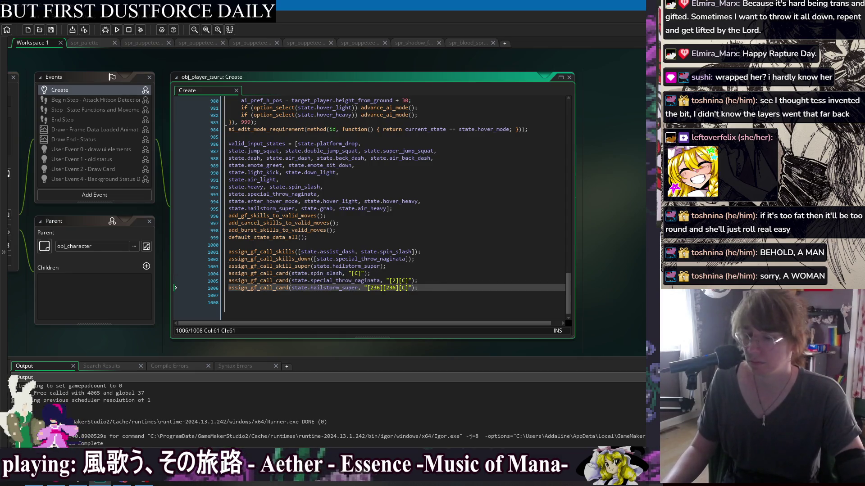
left_click_drag(74, 65, 155, 85)
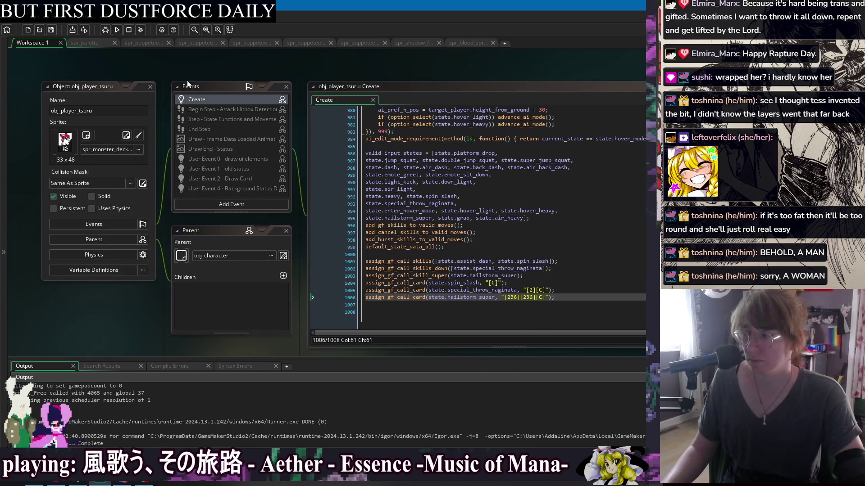
Step: Close obj_player_tsuru's editor windows and open obj_player_kitsune's Create code
left_click(151, 87)
right_click(147, 67)
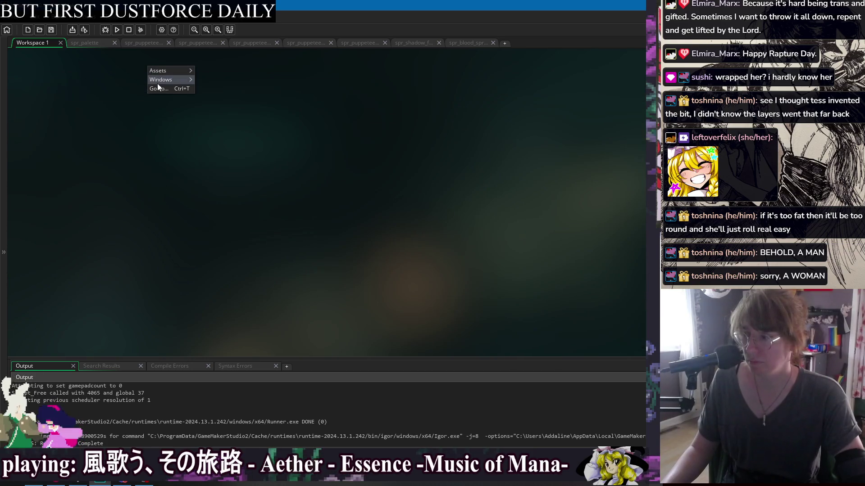
mouse_move(167, 80)
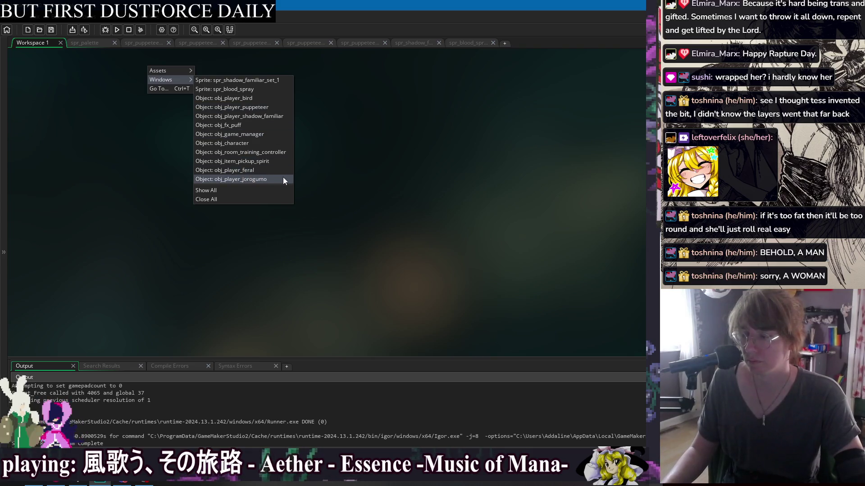
left_click(405, 174)
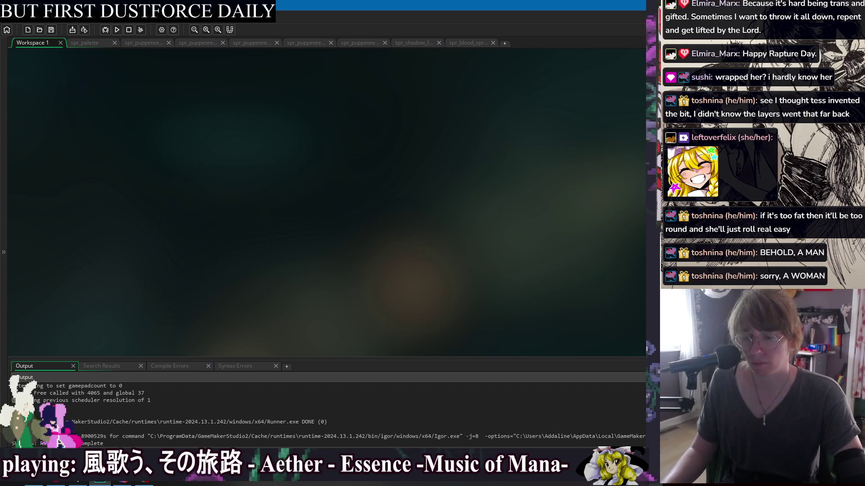
left_click(196, 127)
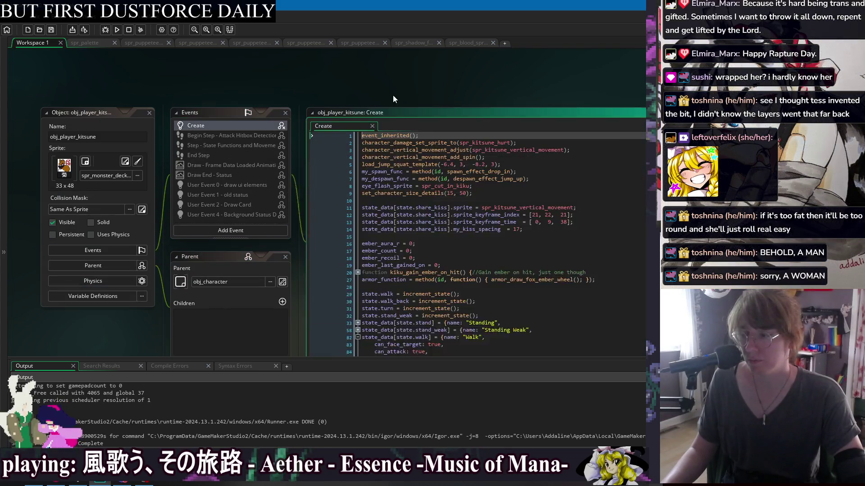
left_click_drag(585, 117, 579, 319)
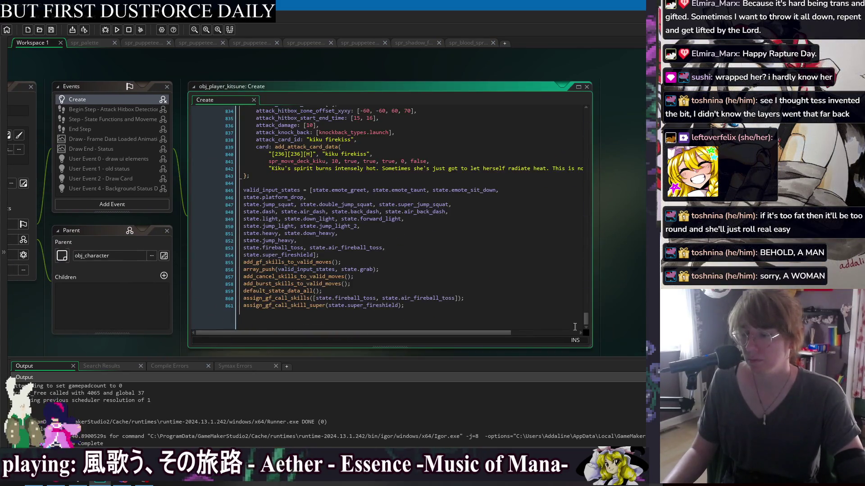
Step: Paste the three card assignment lines into kitsune's Create, using fireball_toss for the second, and save
left_click(416, 310)
key("Up")
key("Home")
key("Return")
key("ctrl+End")
key("Return")
key("ctrl+v")
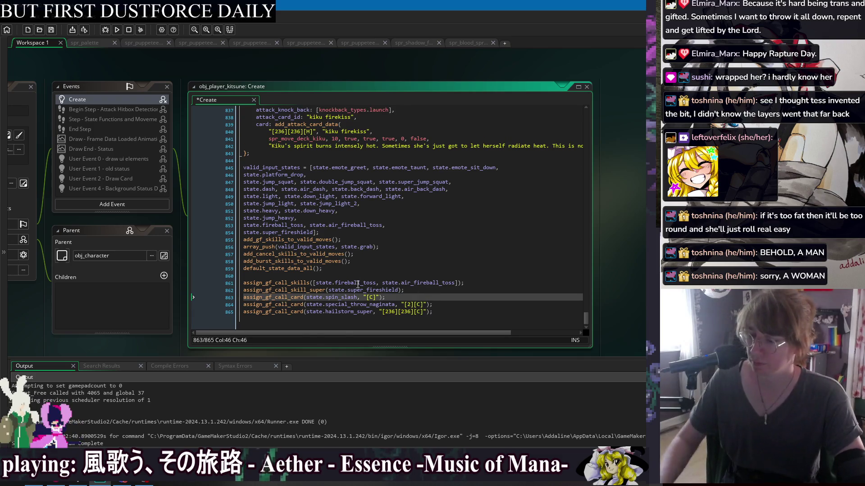
double_click(355, 283)
double_click(341, 297)
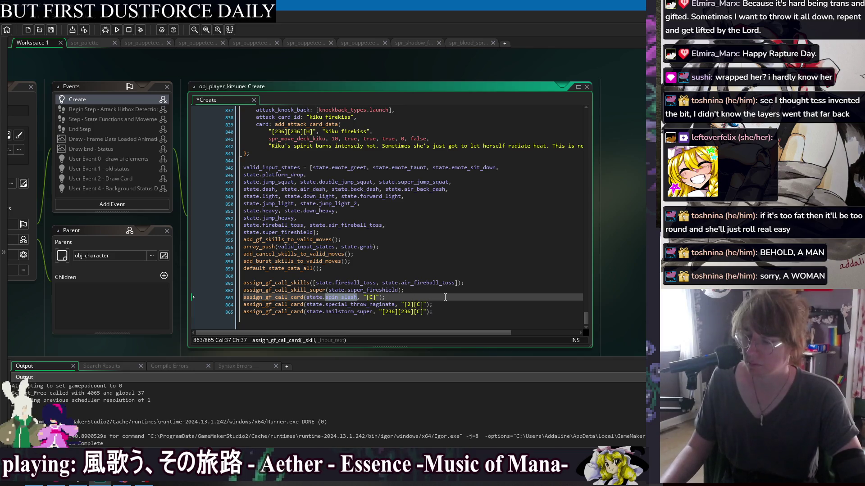
double_click(360, 305)
key("ctrl+v")
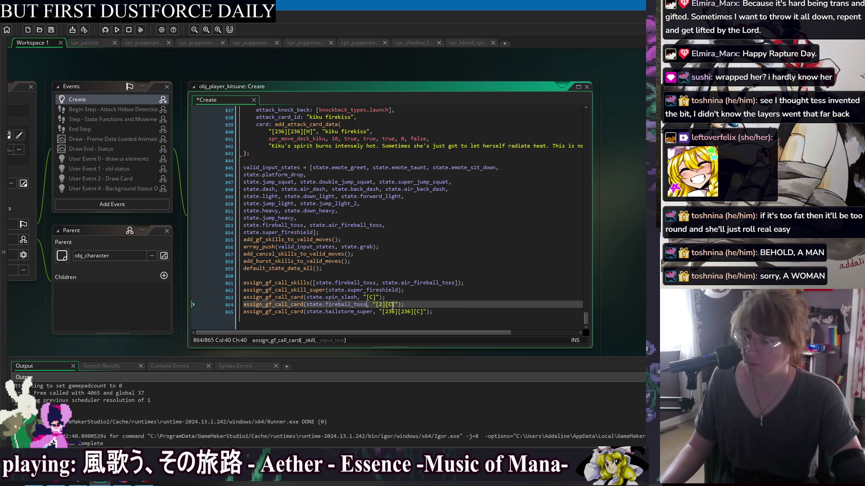
key("ctrl+s")
Step: Add an assign_gf_call_skills_down line and set the skills line to heavy and jump_heavy, then save
left_click(451, 298)
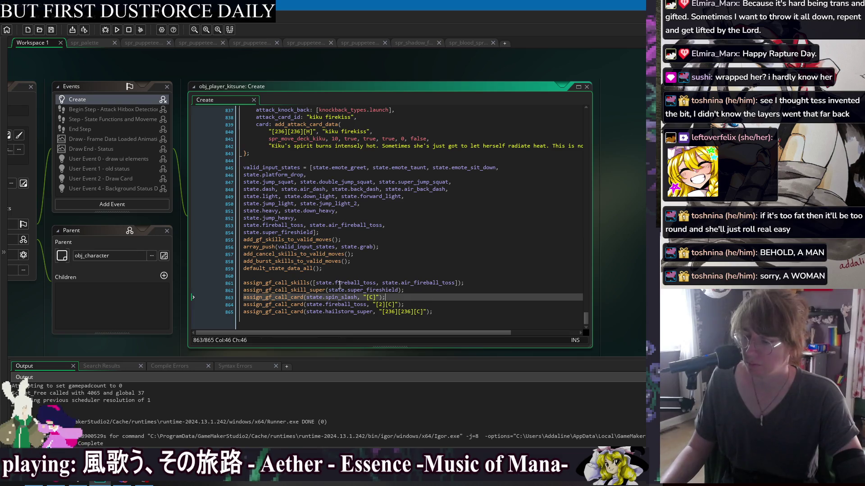
left_click(469, 282)
key("ctrl+d")
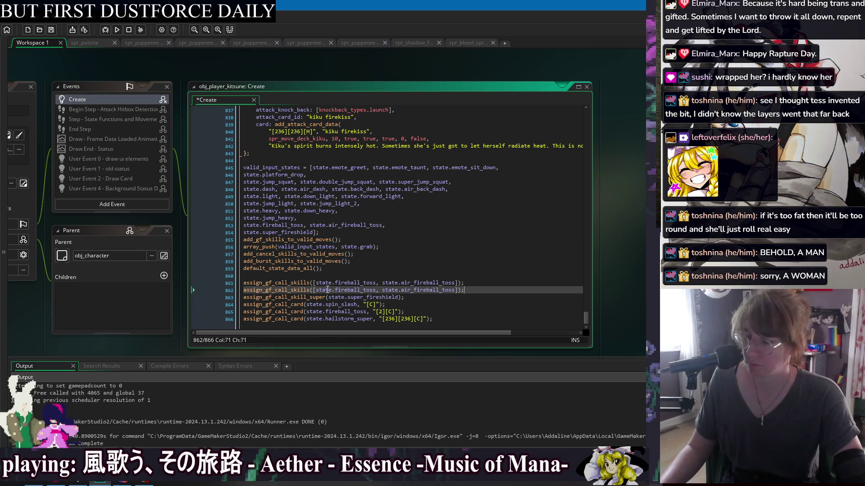
left_click(313, 290)
type("_down")
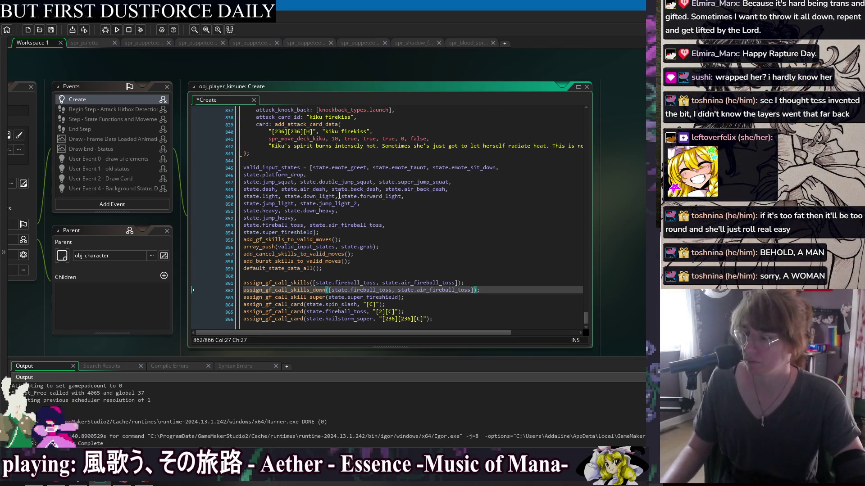
double_click(272, 211)
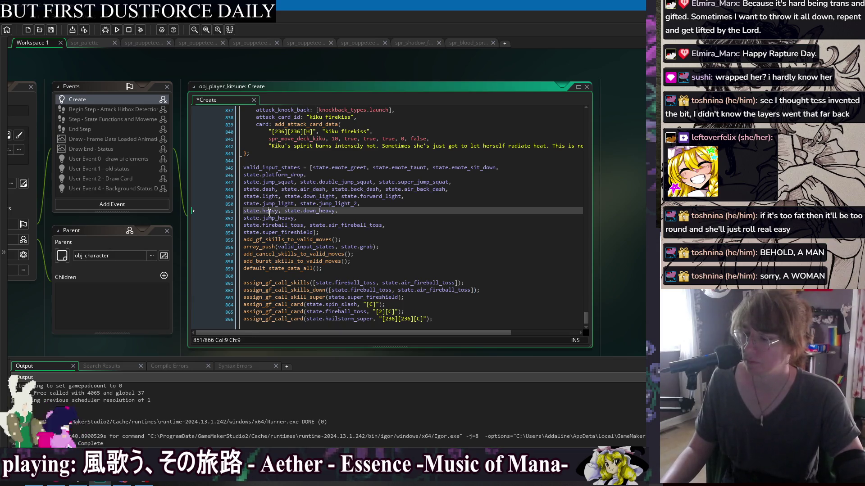
double_click(355, 284)
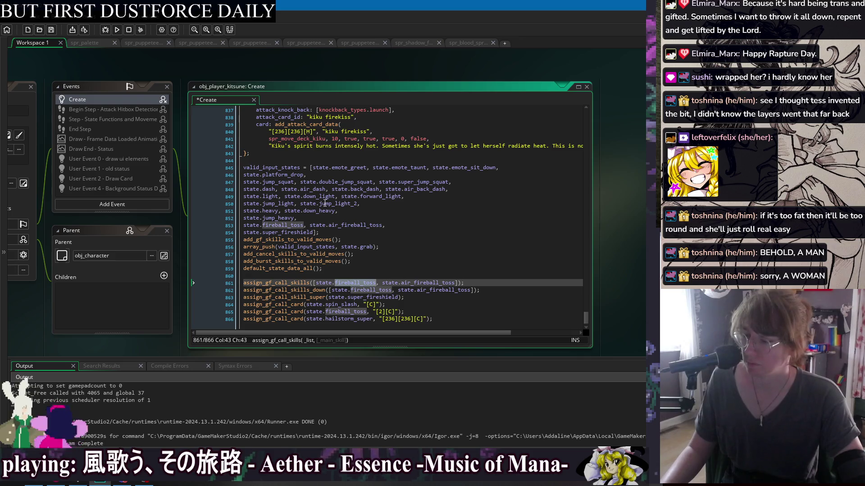
key("ctrl+v")
double_click(278, 218)
key("ctrl+c")
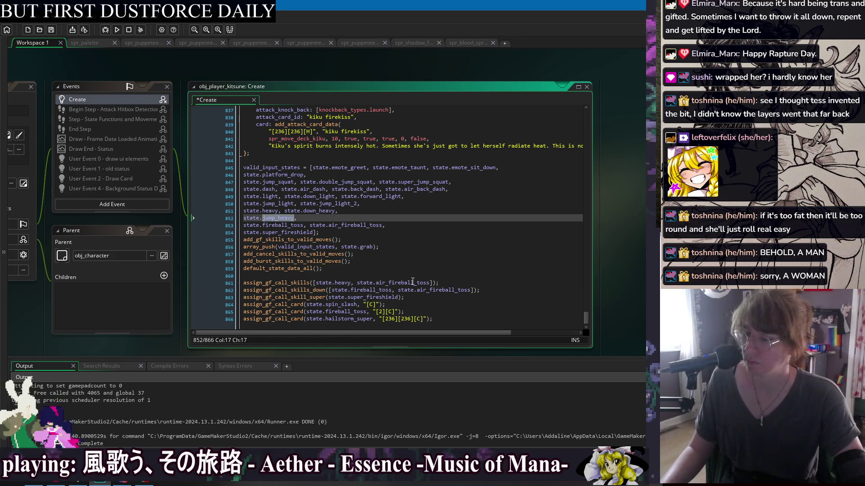
double_click(412, 282)
key("ctrl+v")
left_click(495, 291)
key("ctrl+s")
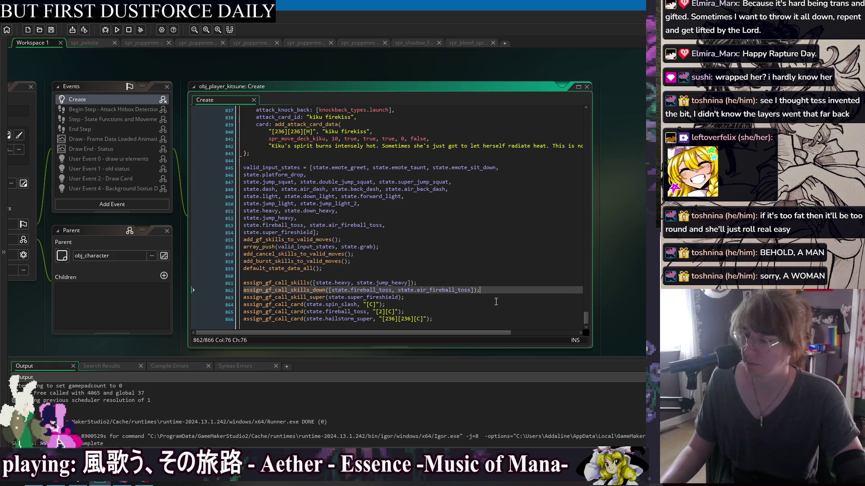
Step: Point the card lines at fireball_toss and heavy, and make line 865 use jump_heavy
key("Down")
key("Up")
key("Up")
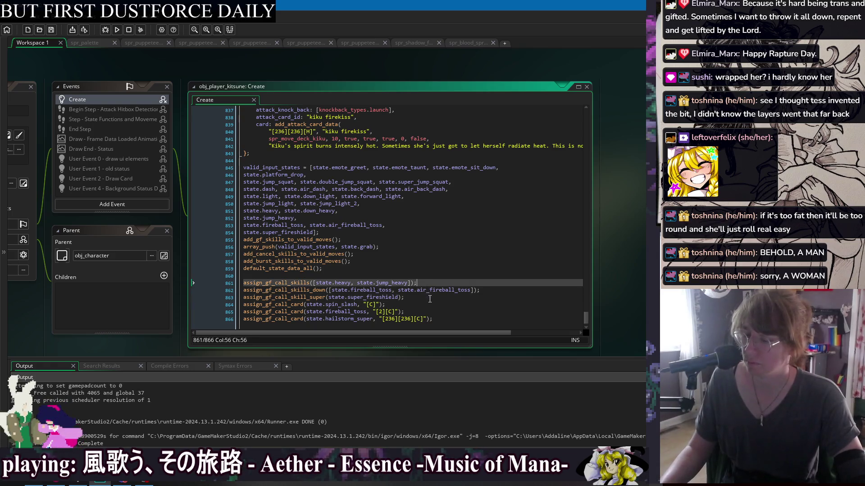
left_click(424, 304)
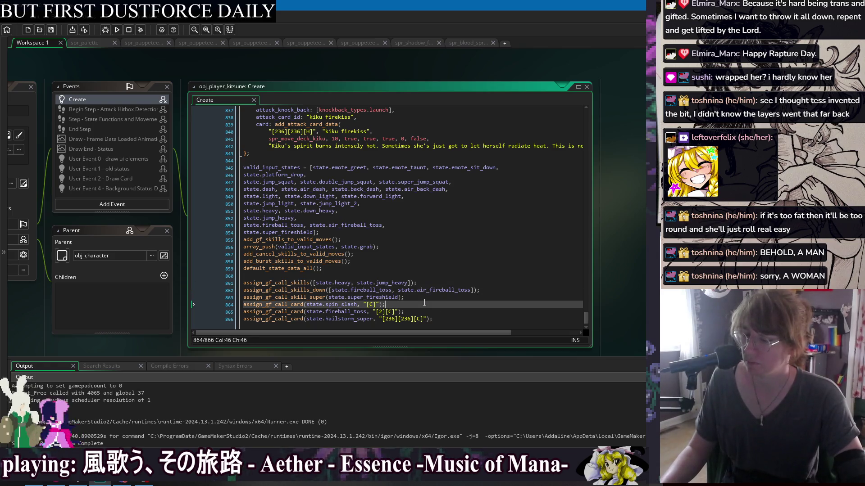
left_click(391, 290)
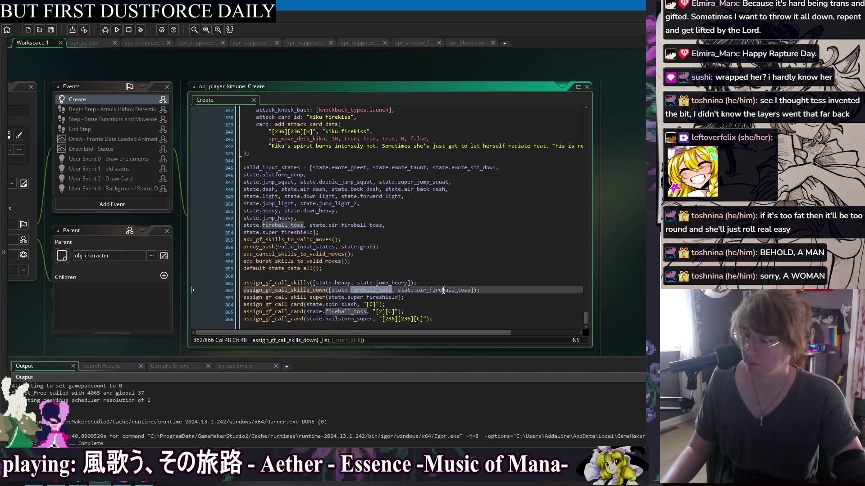
left_click(355, 312)
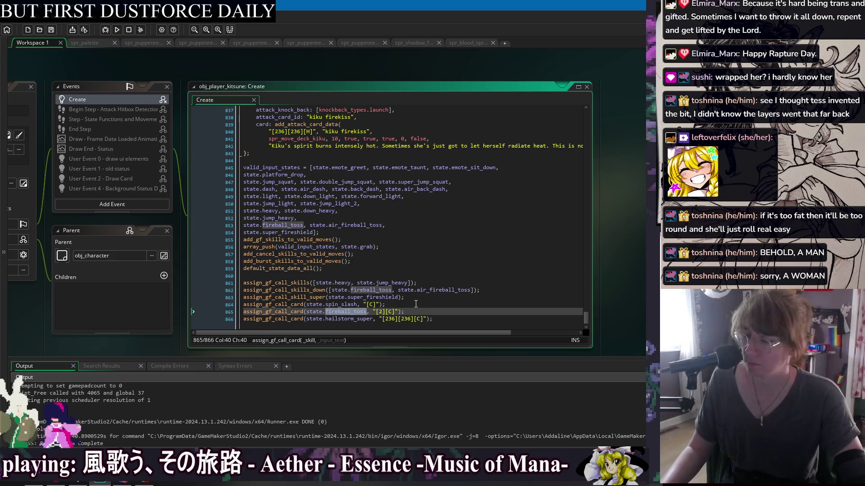
key("ctrl+v")
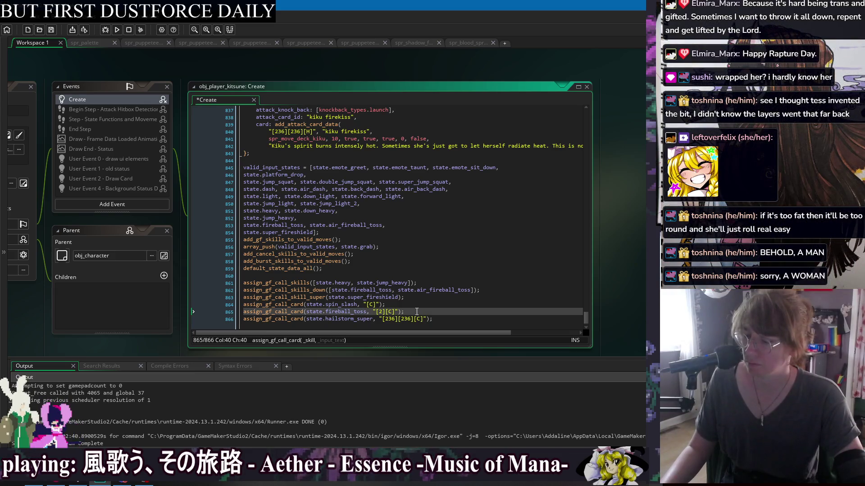
double_click(343, 283)
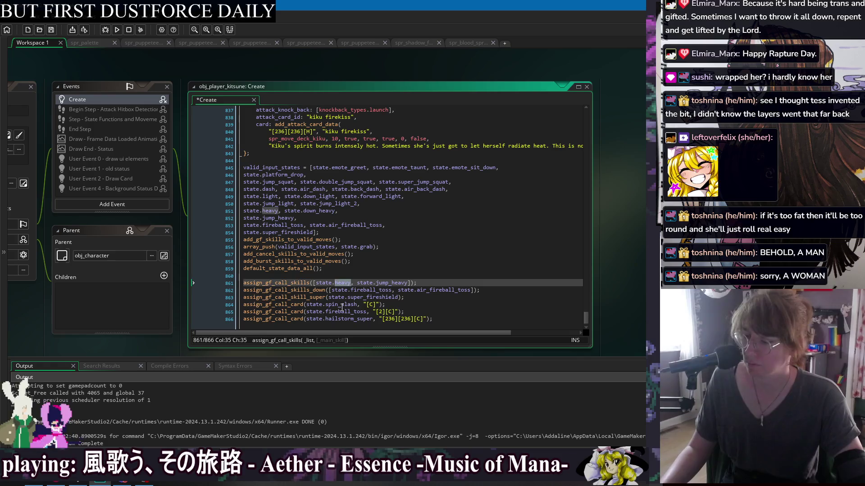
double_click(342, 304)
type("heavy")
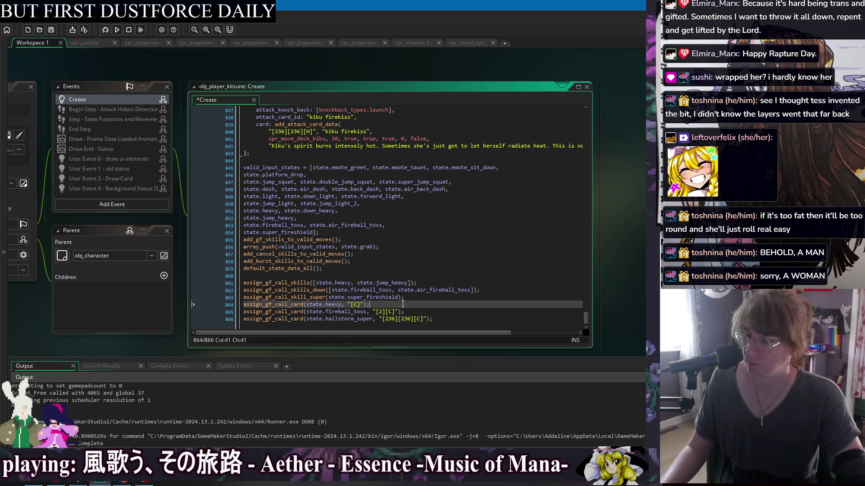
key("ctrl+d")
left_click(407, 283)
double_click(334, 312)
type("jump_")
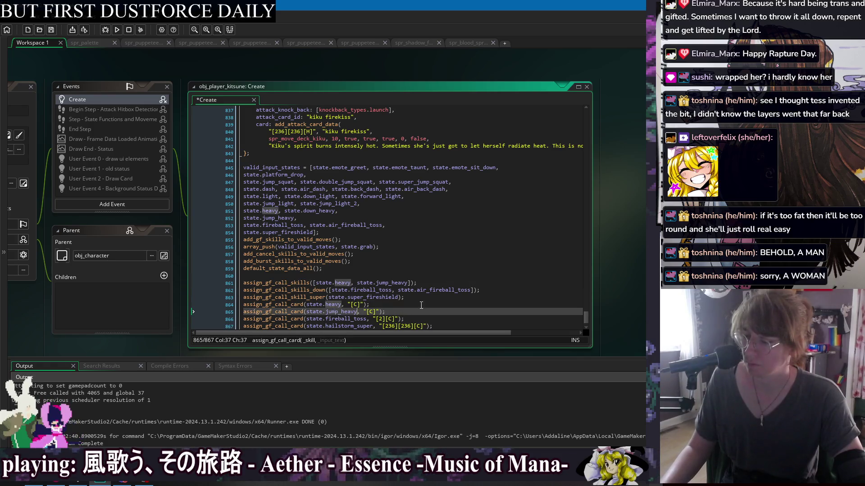
key("ctrl+v")
Step: Change the last card to super_fireshield and make line 865's input "[j][C]"
scroll(361, 288, "down", 1)
left_click(375, 282)
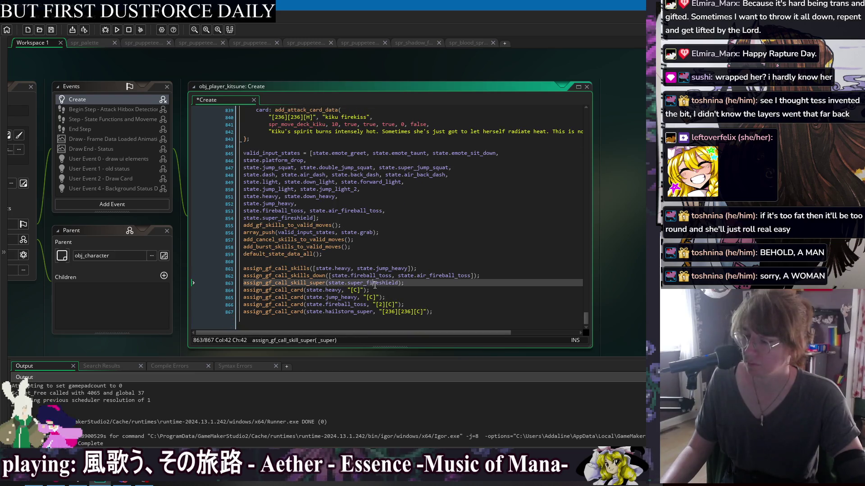
left_click(351, 313)
left_click(458, 307)
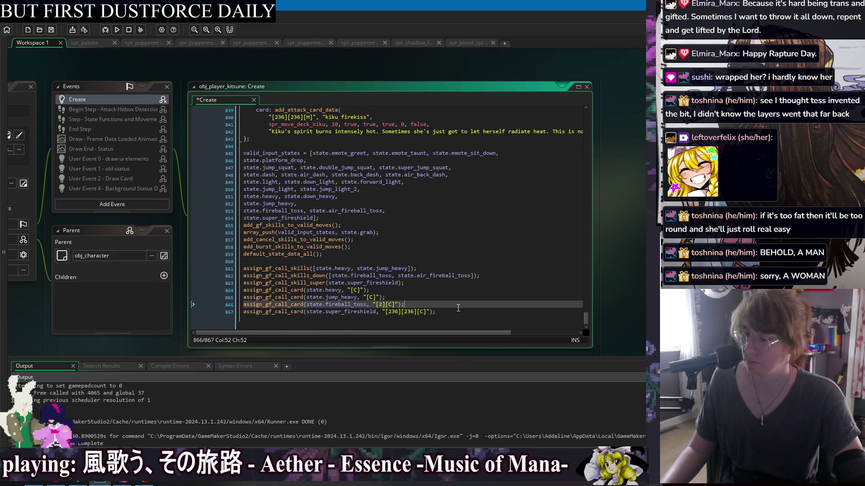
left_click(365, 297)
type("[j]")
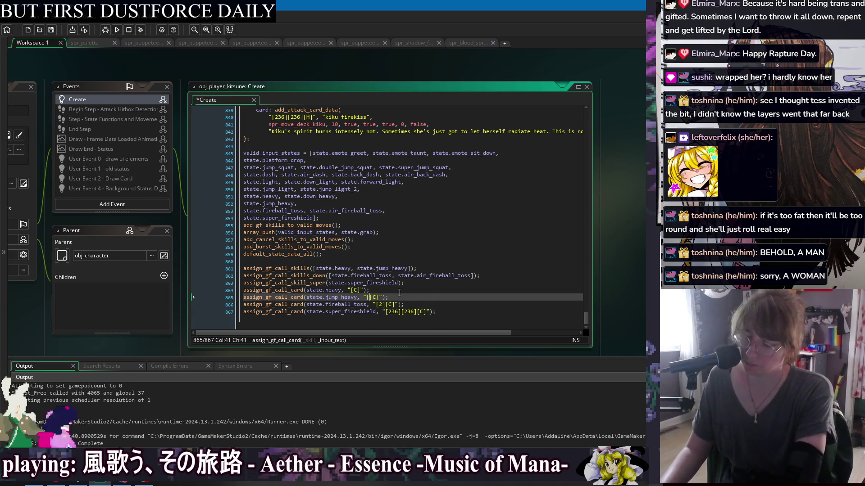
key("Up")
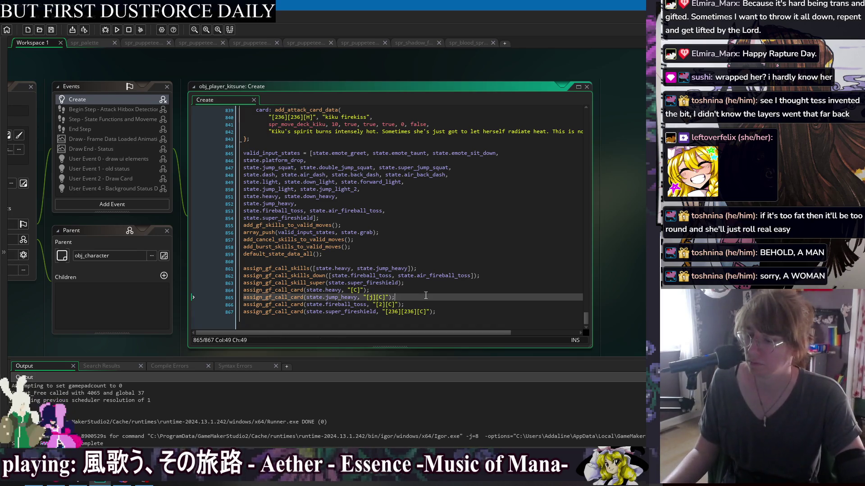
Step: Review the jump_heavy, fireball and super_fireshield card lines, then run the game
left_click(473, 315)
left_click(461, 300)
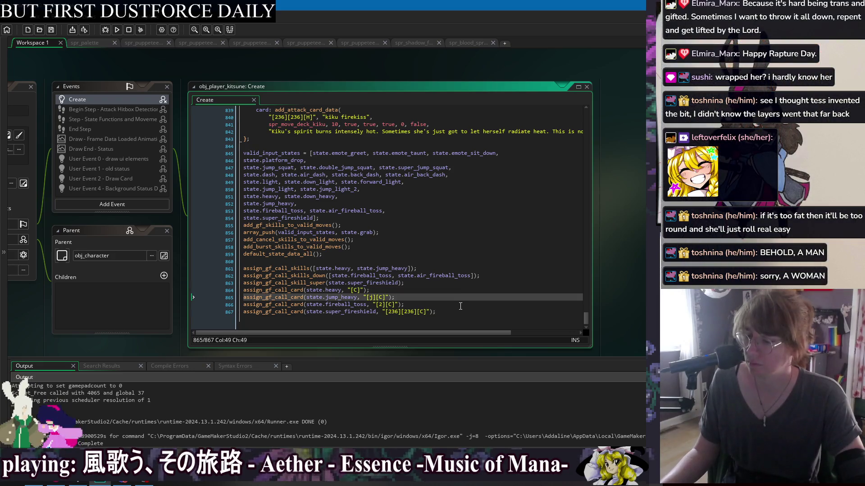
left_click(459, 307)
left_click(466, 310)
left_click(464, 291)
left_click(466, 305)
left_click(469, 314)
left_click(465, 290)
left_click(462, 315)
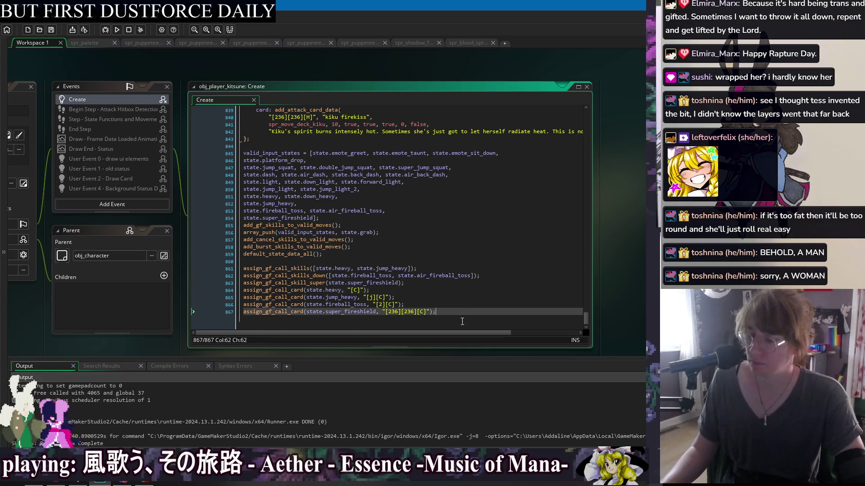
left_click(360, 269)
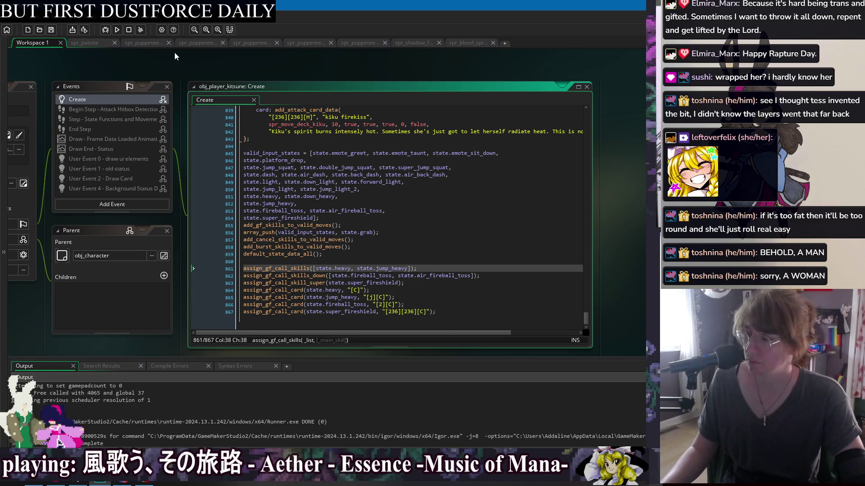
left_click(117, 30)
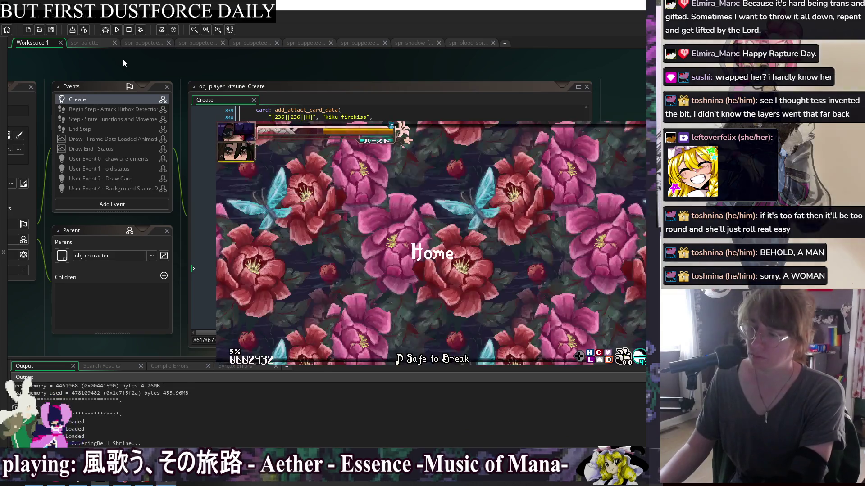
Step: Switch the test build's doll to Natsu through the debug actions menu
key("F1")
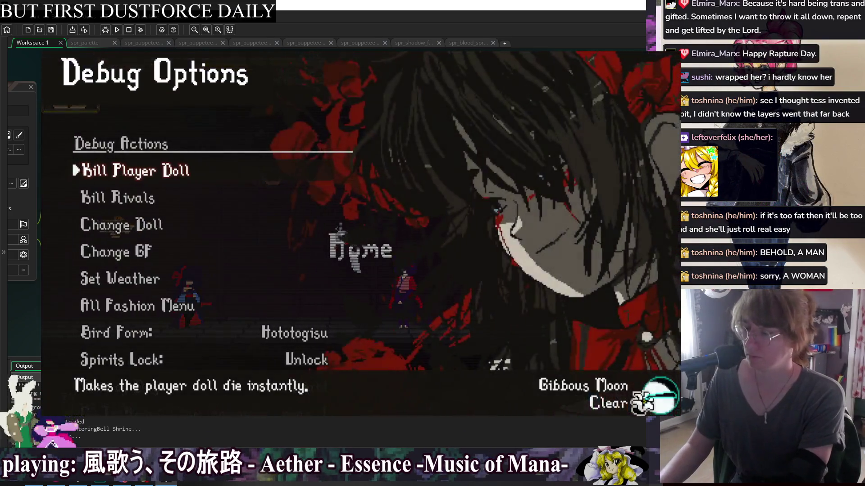
key("F1")
key("F1")
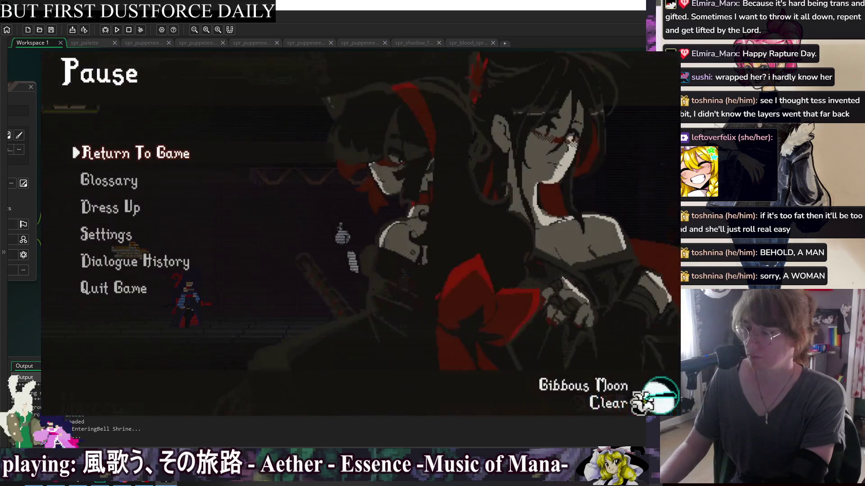
key("Down")
key("Down")
key("Return")
key("Down")
key("Down")
key("Down")
key("Down")
key("Right")
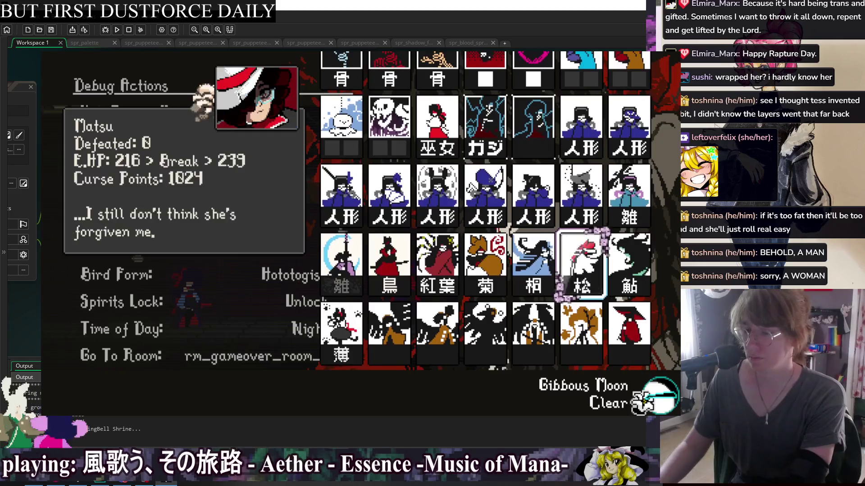
key("Return")
Step: Pause and browse the Glossary's Skill List cards, including a GF card and a level 5 action card
key("Escape")
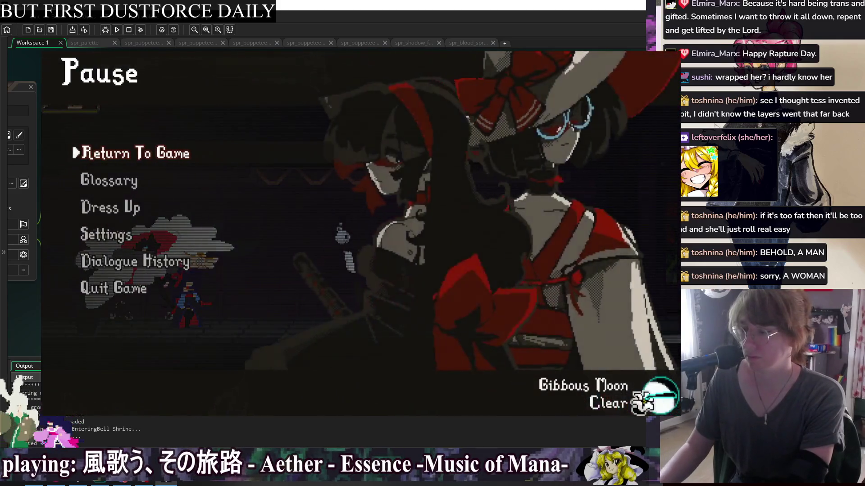
key("Down")
key("Return")
key("Return")
key("Right")
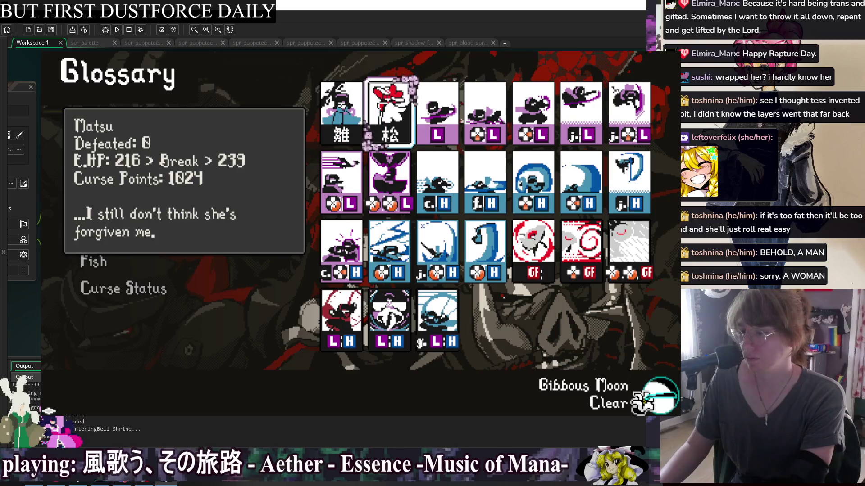
key("Down")
key("Down")
key("Right")
key("Right")
key("Right")
key("Left")
key("Left")
key("Left")
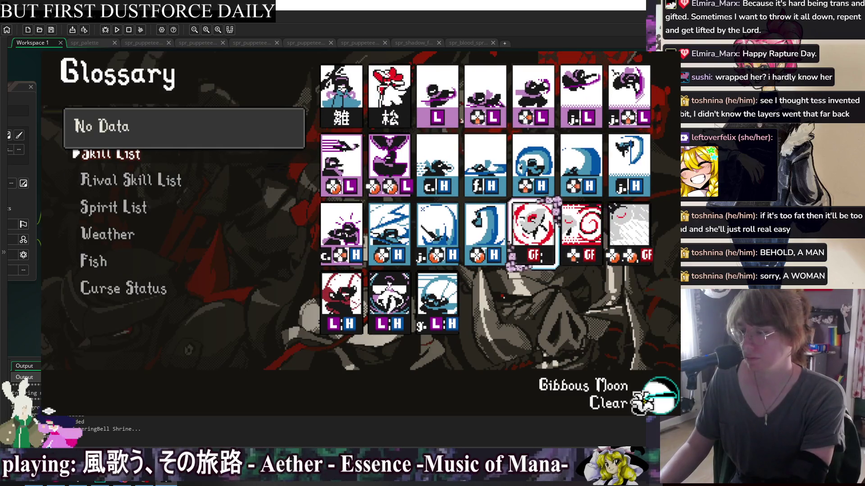
key("Up")
key("Right")
key("Up")
key("Left")
key("Left")
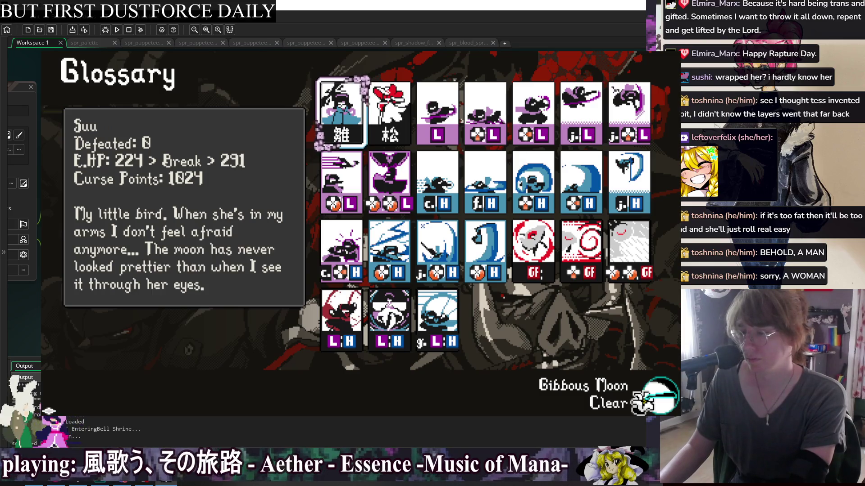
Step: Back out of the skill card list, reopen it, then close the menus and resume play
key("Escape")
key("Return")
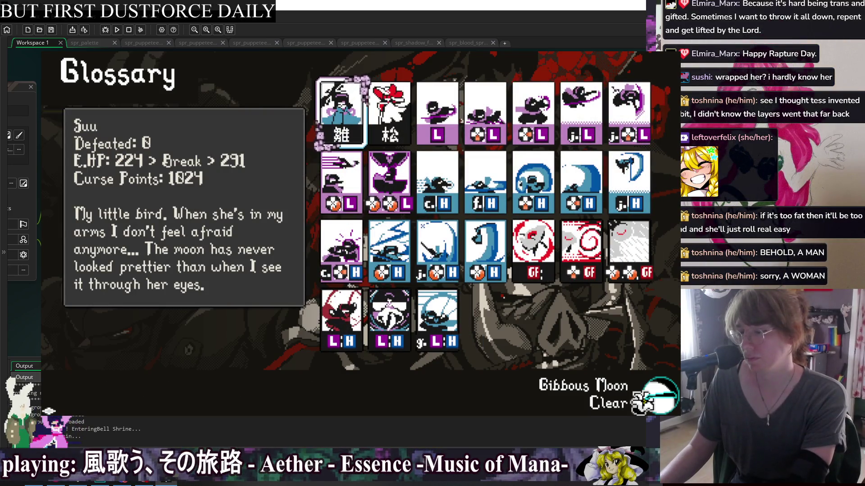
key("Escape")
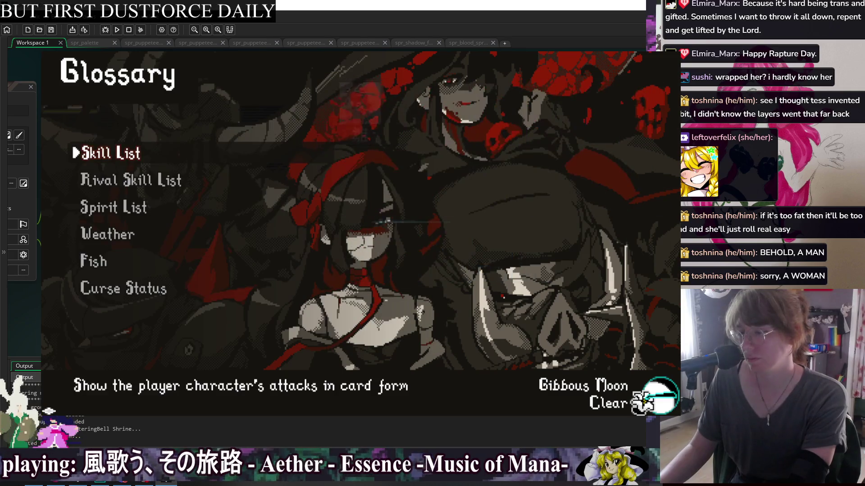
key("Escape")
key("Up")
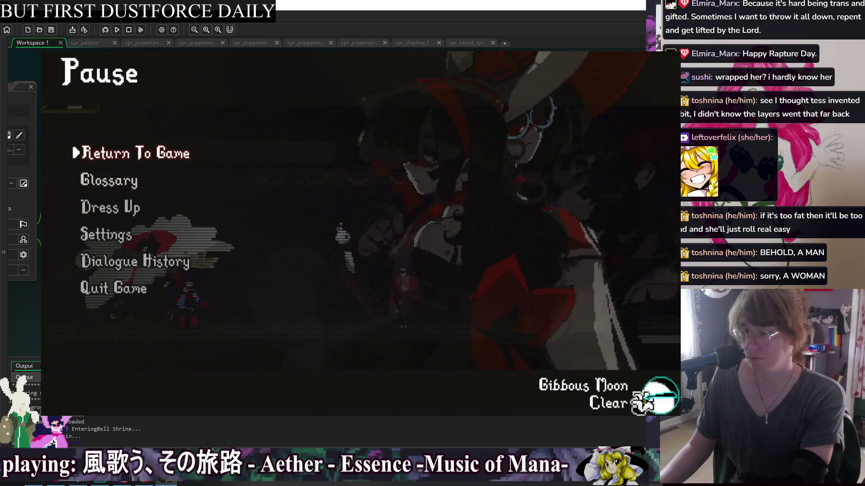
key("Return")
Step: Check the girlfriend selection grid, then return to the Glossary Skill List to inspect the level 2 action card
key("F1")
key("Return")
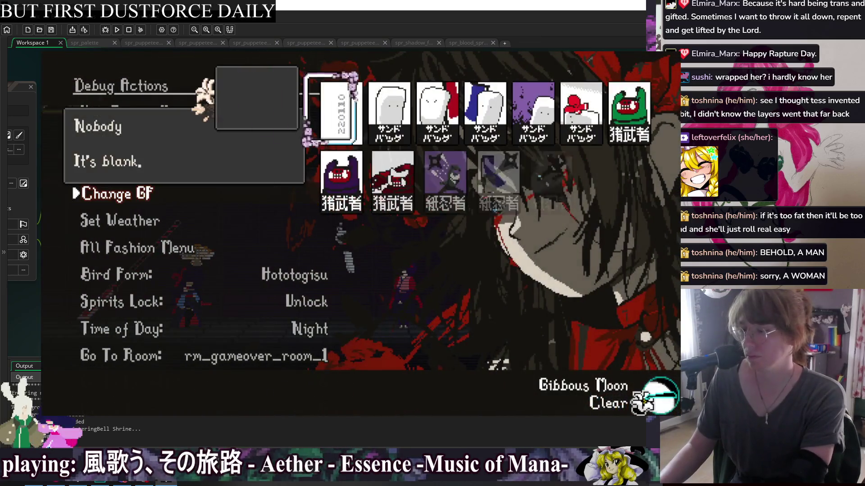
key("Escape")
key("Escape")
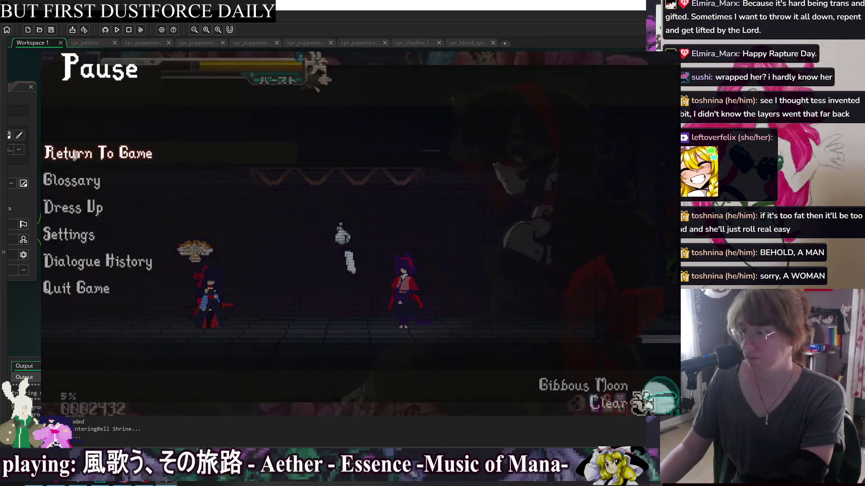
key("Down")
key("Return")
key("Return")
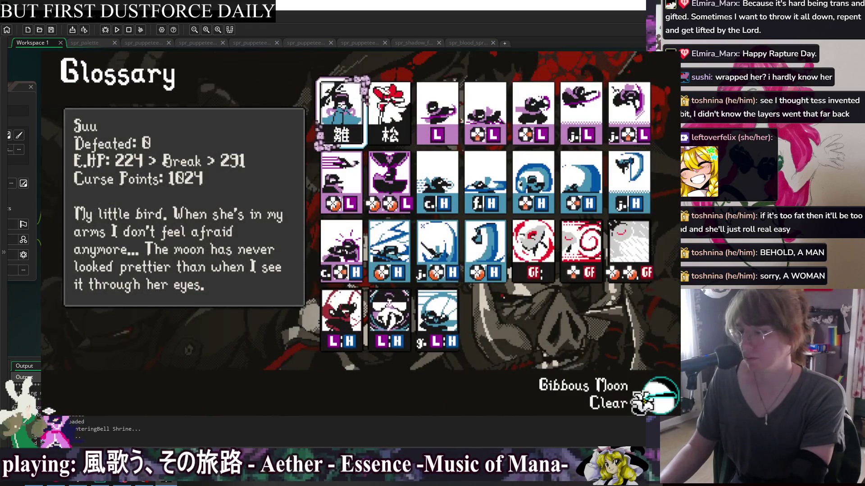
key("Right")
key("Right")
key("Right")
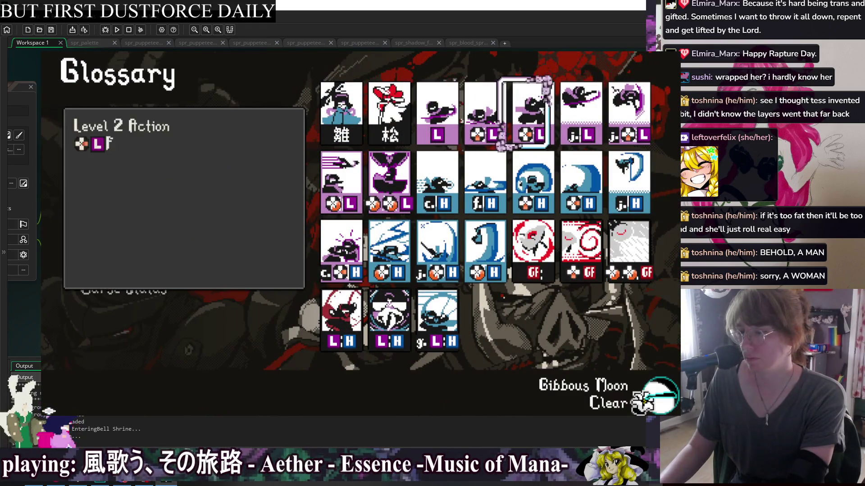
key("Down")
Step: Close the test game and open obj_player_feral's Create code from the workspace Windows list
left_click(129, 30)
right_click(122, 59)
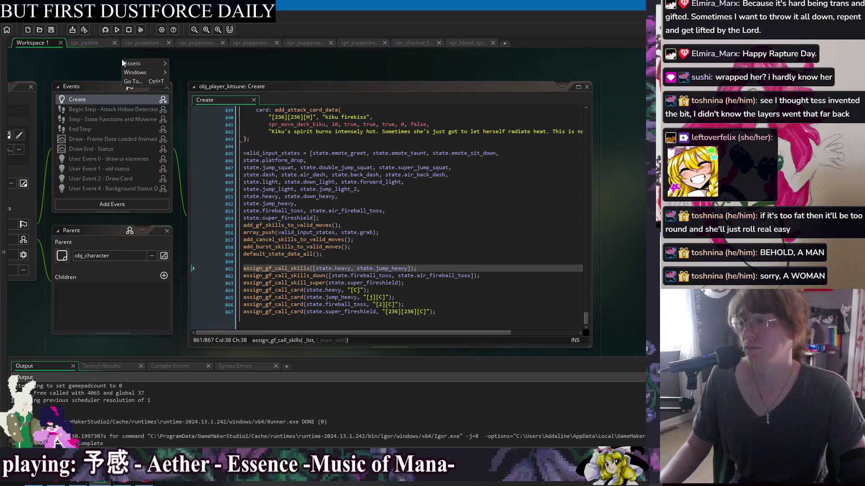
mouse_move(135, 73)
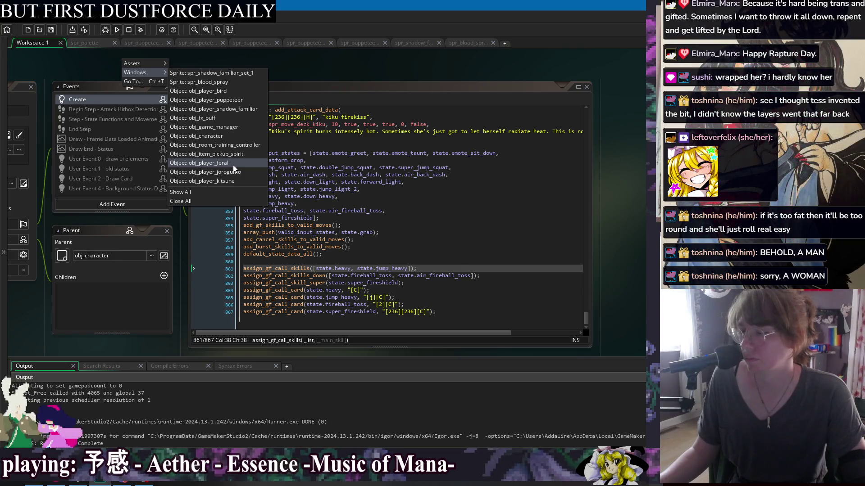
left_click(233, 165)
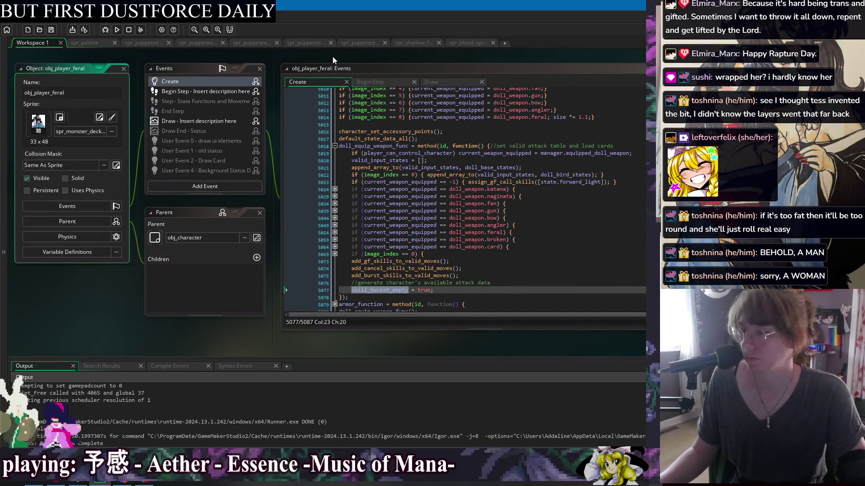
left_click(451, 289)
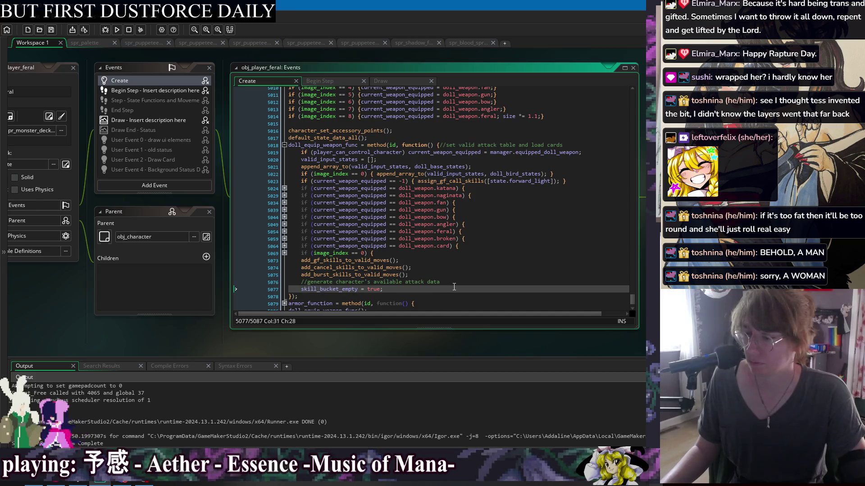
right_click(245, 54)
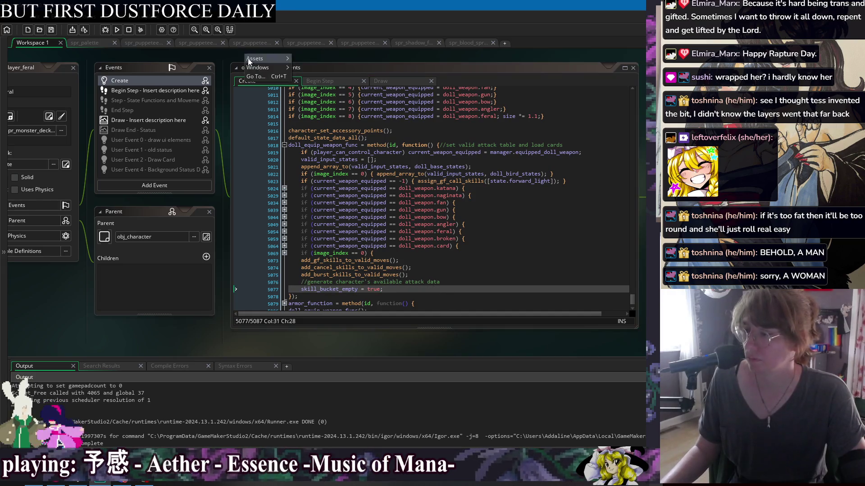
Step: Open obj_character's Begin Step code and search for skill_bucket_empty
mouse_move(258, 68)
left_click(345, 131)
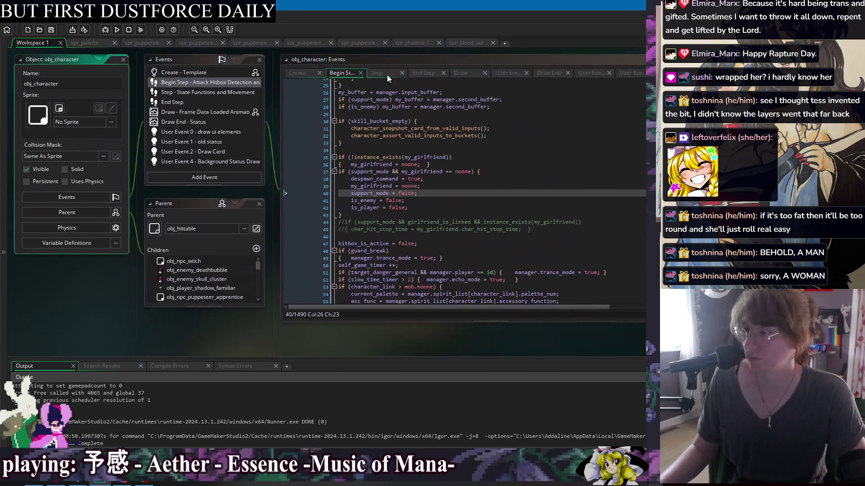
left_click(327, 166)
key("Down")
key("Down")
key("Down")
key("ctrl+f")
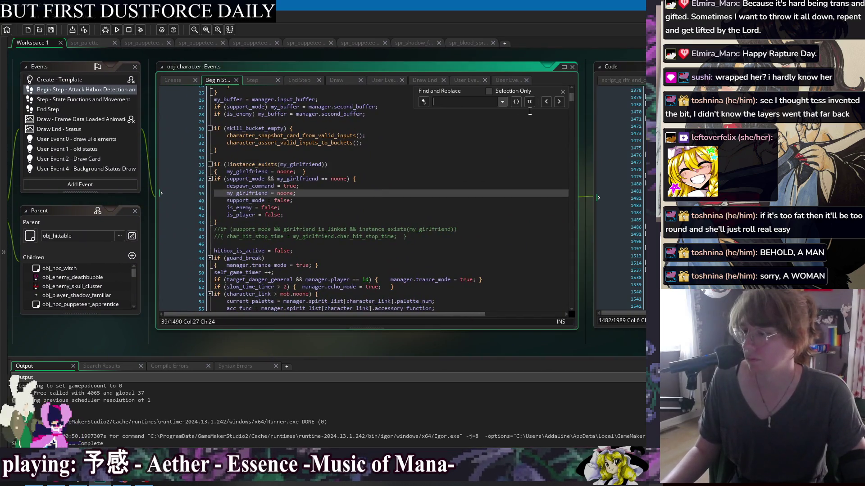
type("skill_bucket_empty")
key("Return")
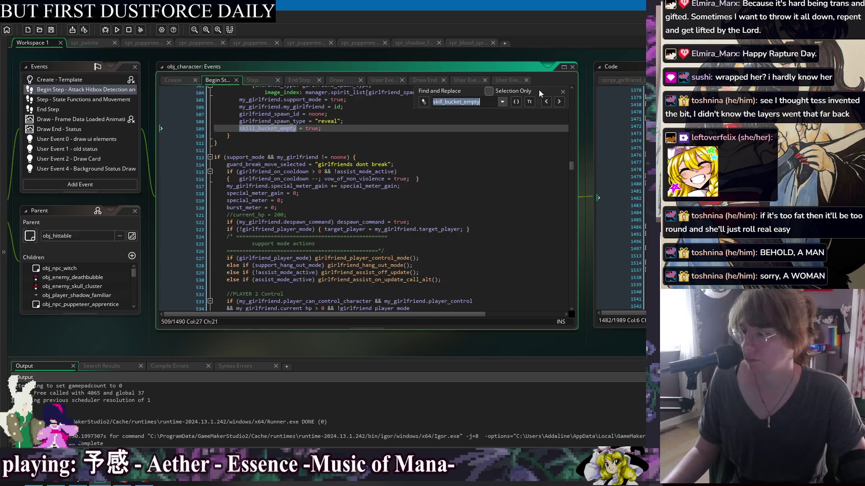
Step: Move the skill_bucket_empty line under the girlfriend_spawn_id check and launch a test build
scroll(349, 196, "up", 4)
left_click(372, 212)
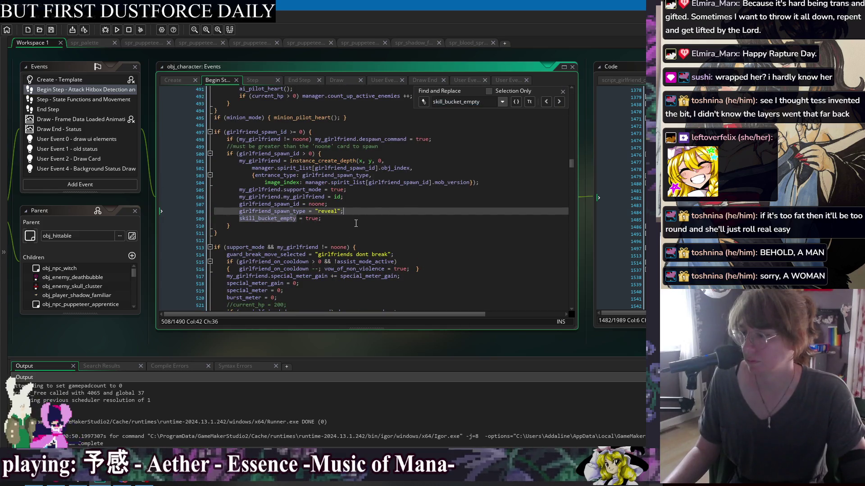
key("ctrl+x")
left_click(342, 132)
key("ctrl+v")
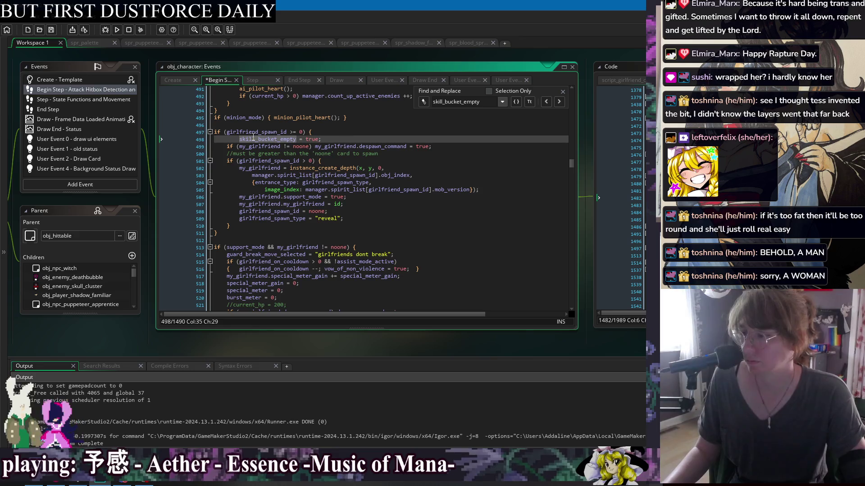
left_click(352, 134)
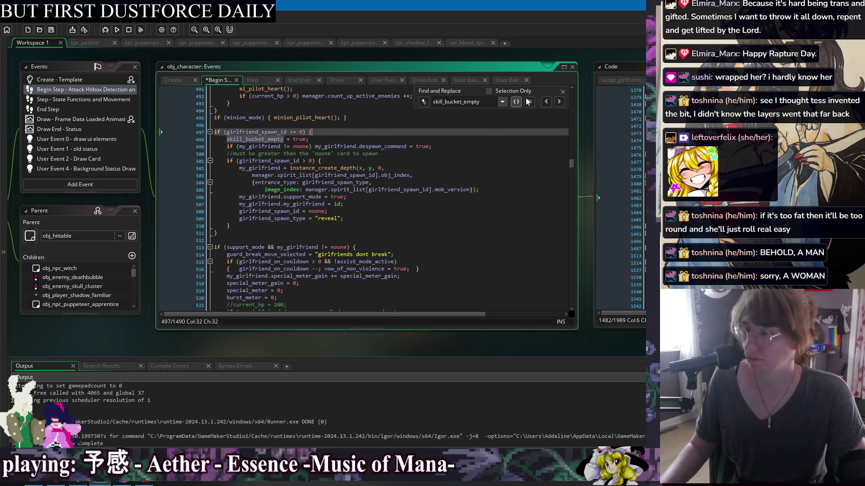
left_click(563, 93)
left_click(119, 29)
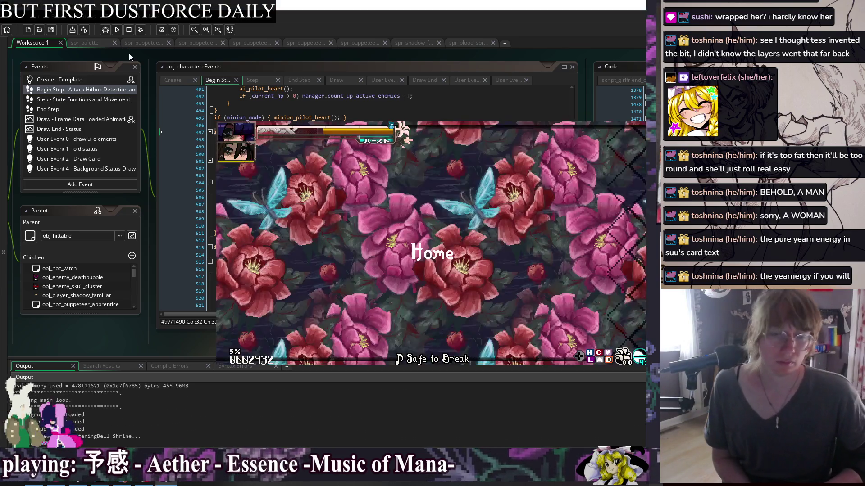
Step: Open the Change GF grid from the debug options, then close it back to gameplay
key("Escape")
key("Escape")
key("F1")
key("Down")
key("Down")
key("Down")
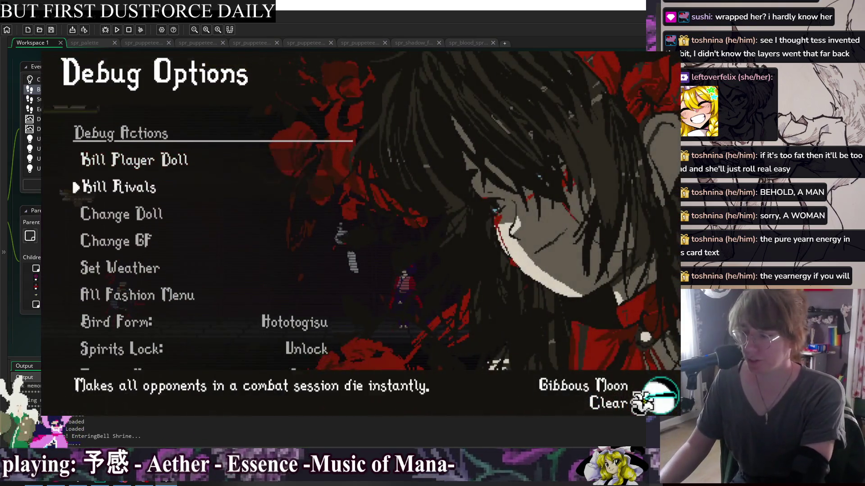
key("Return")
key("Escape")
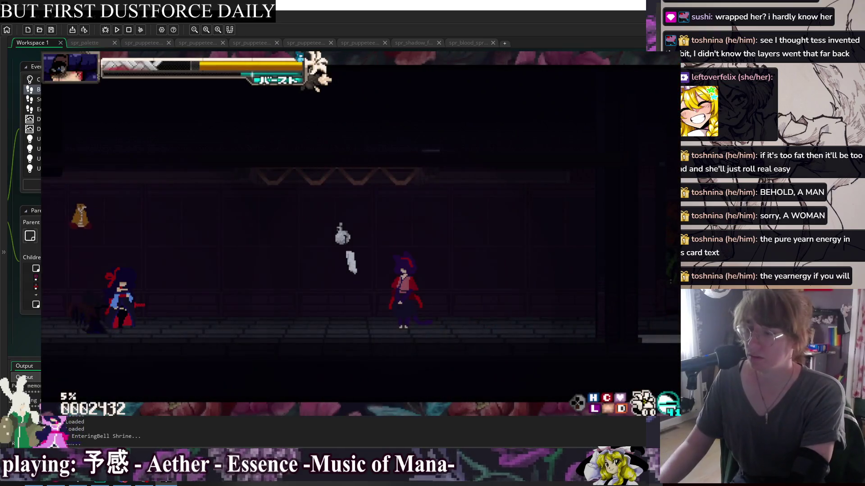
Step: Open the Glossary and browse the move cards, reaching Guard Cancel Shift and the Suu card
key("Escape")
key("Down")
key("Return")
key("Down")
key("Right")
key("Right")
key("Right")
key("Down")
key("Right")
key("Right")
key("Up")
key("Up")
key("Left")
key("Left")
key("Left")
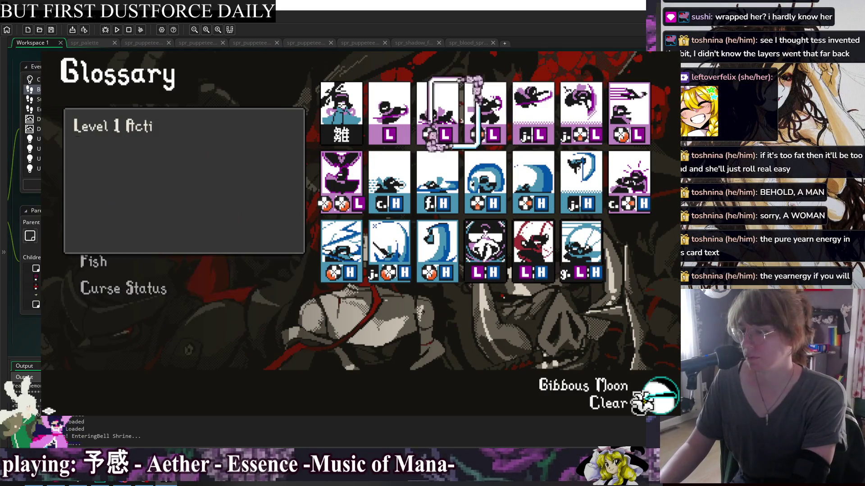
key("Left")
key("Left")
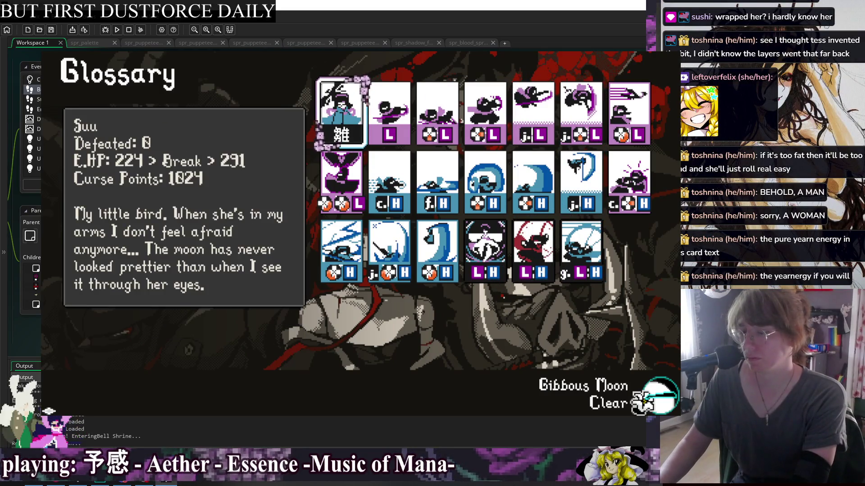
Step: Review the Cancel Shift, Guard Cancel Shift and Light card descriptions
key("Down")
key("Down")
key("Right")
key("Right")
key("Right")
key("Right")
key("Right")
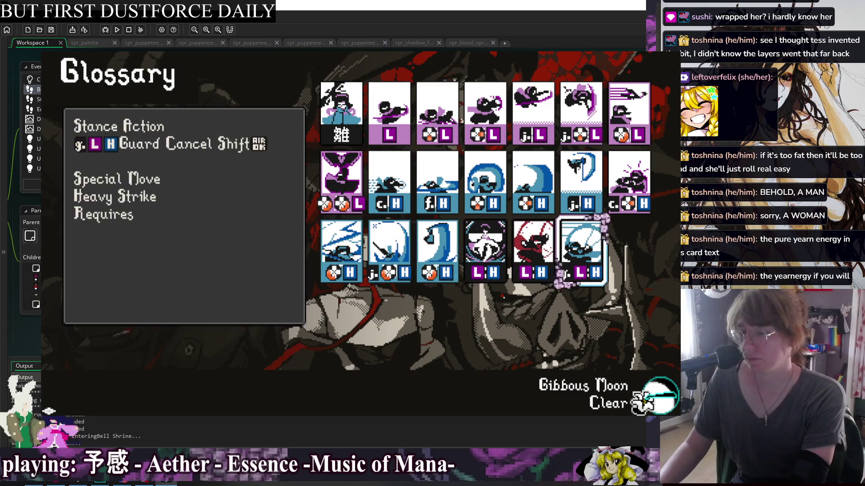
key("Left")
key("Right")
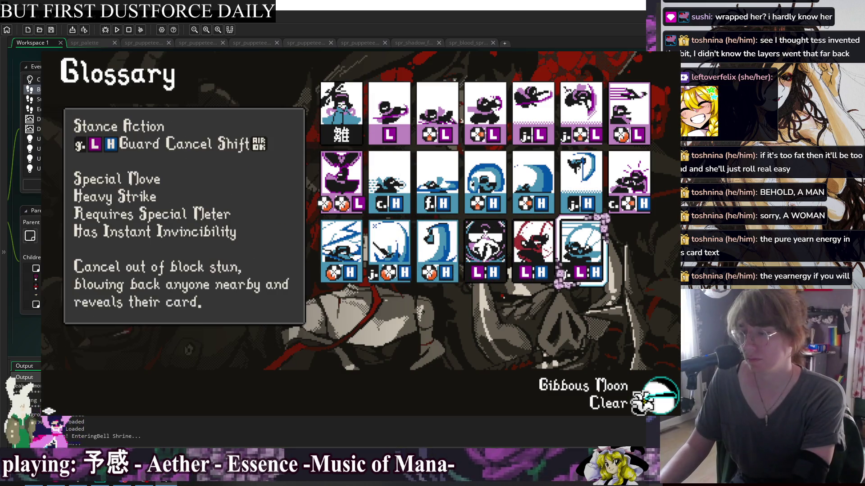
key("Left")
key("Left")
key("Right")
key("Right")
key("Left")
key("Left")
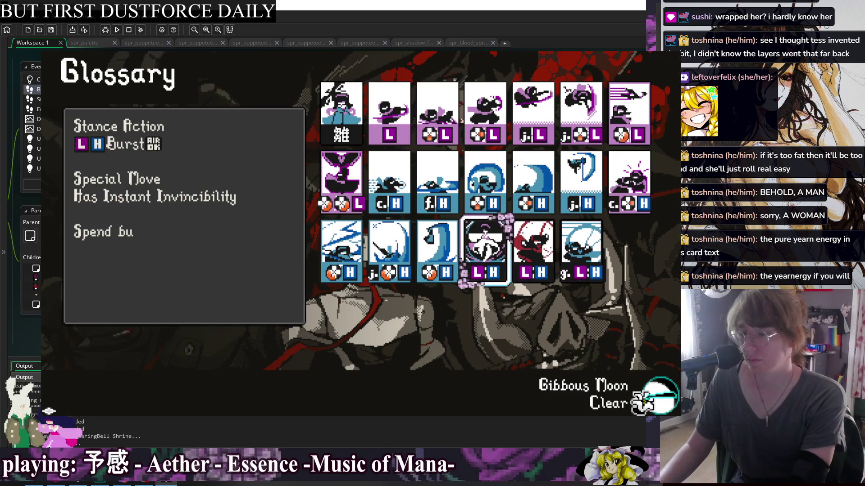
key("Up")
key("Left")
key("Up")
key("Left")
key("Left")
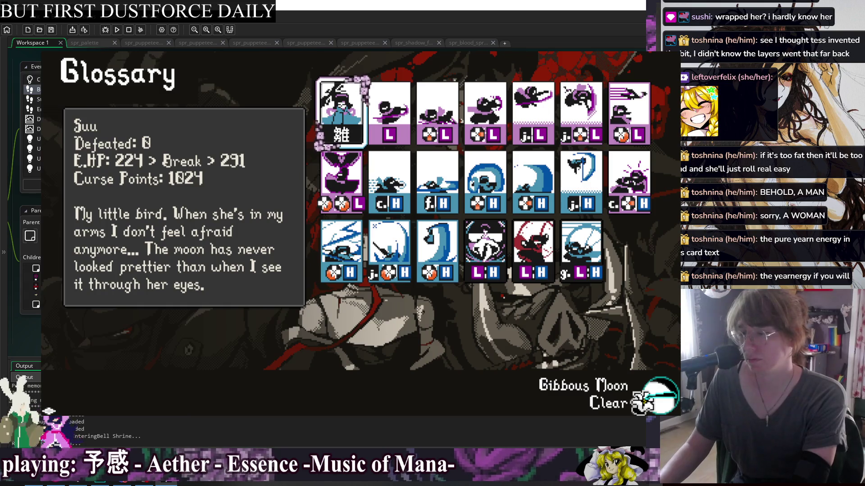
Step: Review the Stance Action and Down Light card descriptions, then close the game
key("Down")
key("Right")
key("Down")
key("Right")
key("Right")
key("Right")
key("Right")
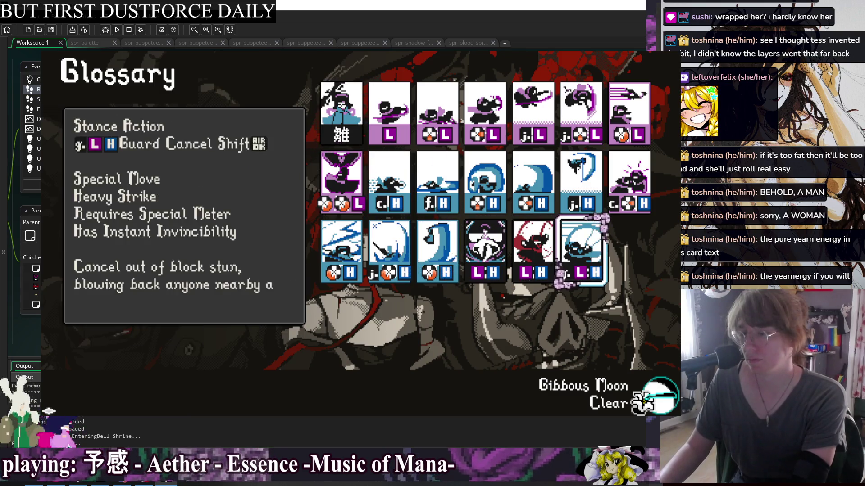
key("Up")
key("Left")
key("Up")
key("Left")
key("Left")
key("Left")
key("Left")
key("Escape")
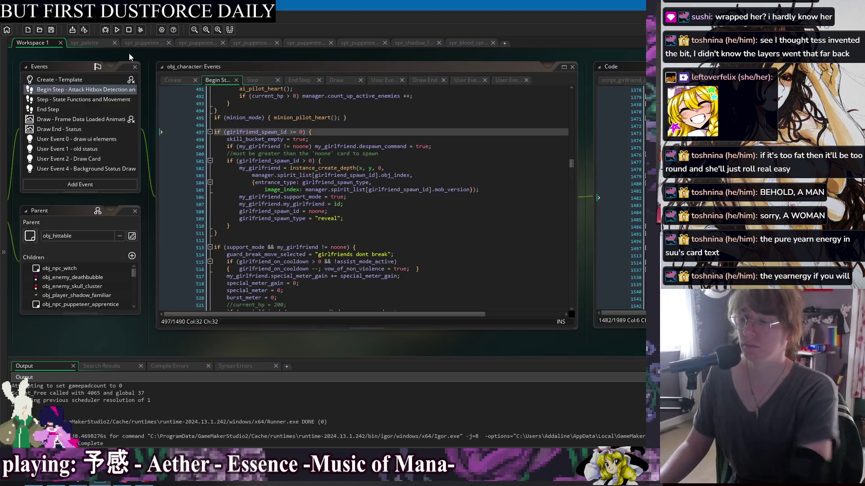
Step: Return to obj_player_feral's events window and focus its Create event code
key("ctrl+Tab")
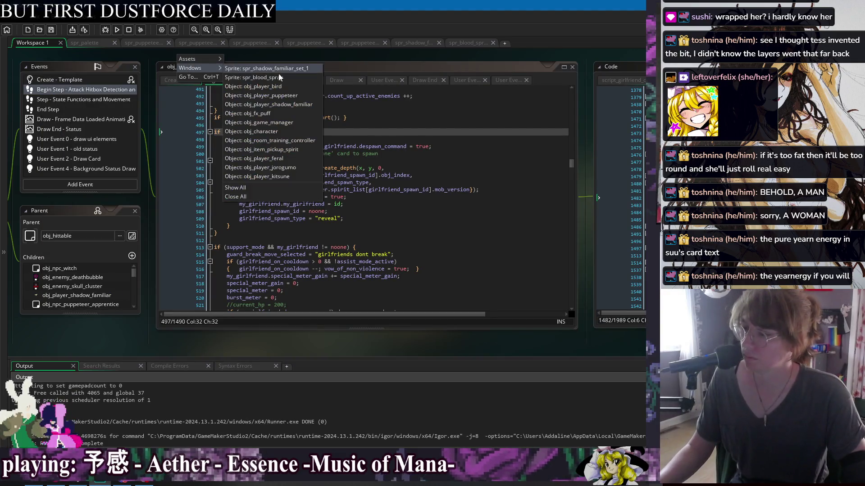
left_click(282, 154)
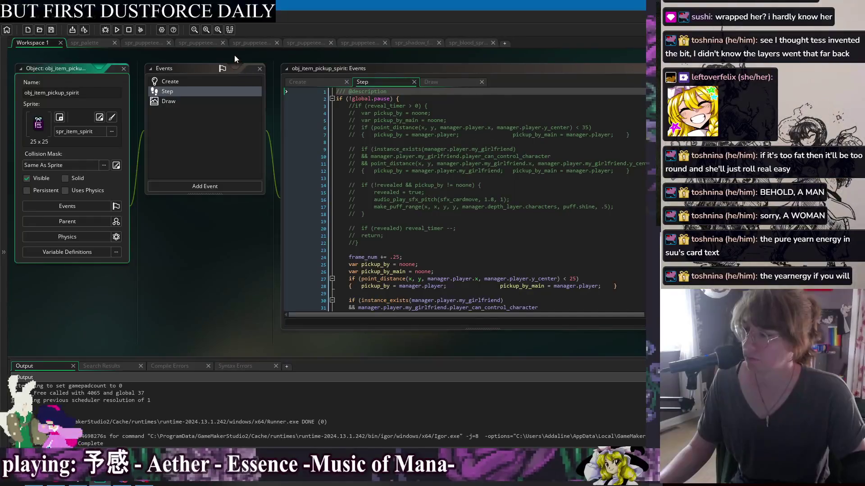
right_click(234, 55)
mouse_move(240, 69)
left_click(350, 158)
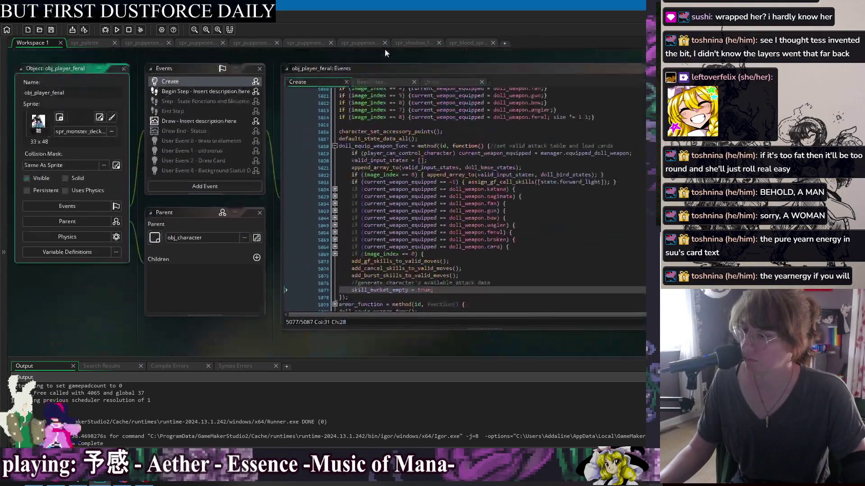
left_click(436, 253)
scroll(436, 243, "down", 2)
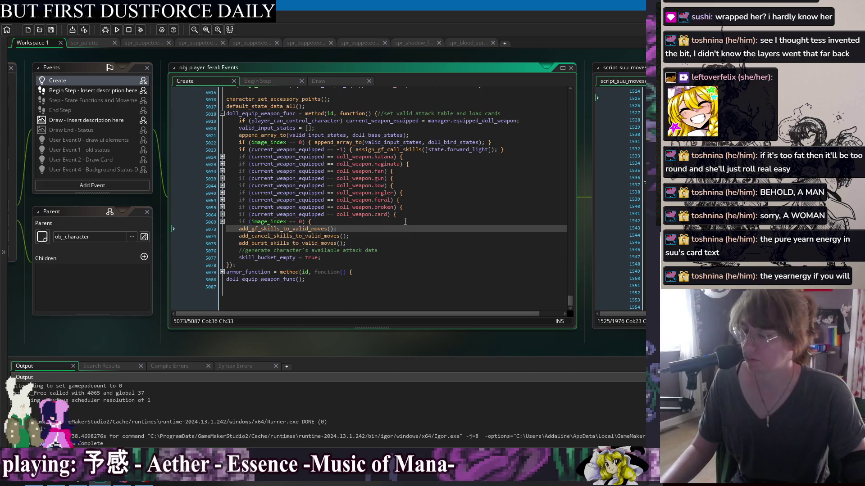
Step: Find the dash] preset card line and comment it out with //
key("ctrl+f")
type("dash]")
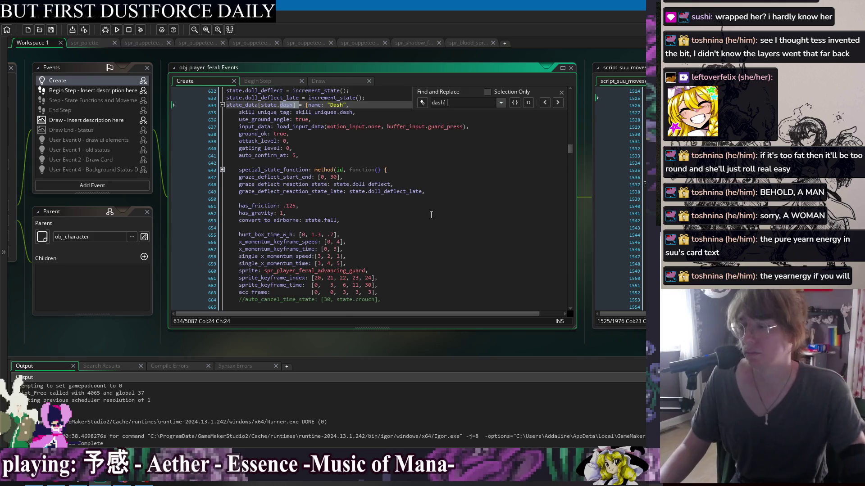
scroll(431, 215, "down", 8)
scroll(457, 218, "up", 5)
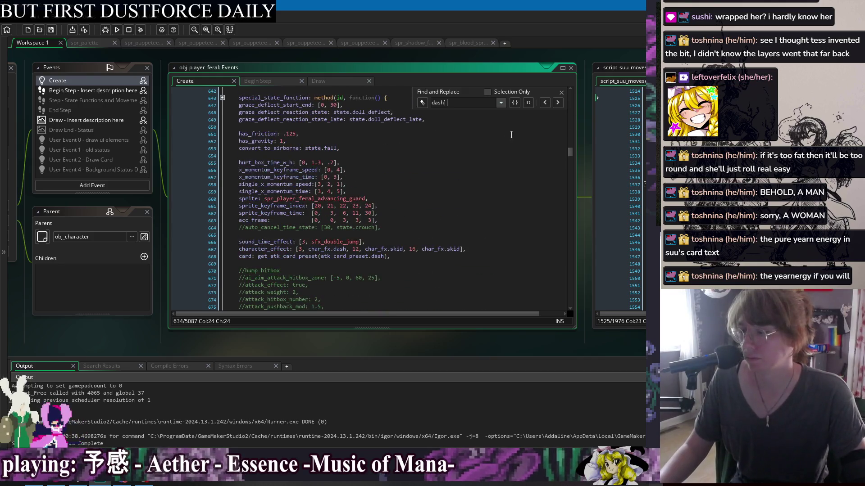
left_click(561, 92)
left_click(285, 264)
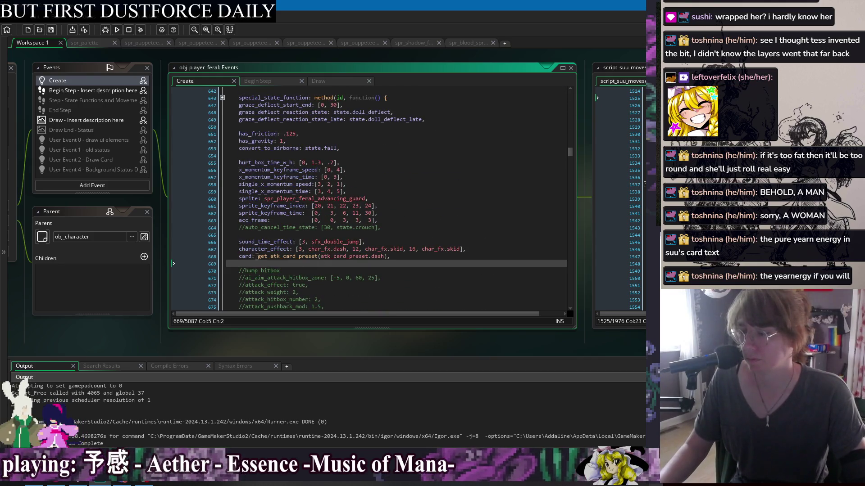
left_click(257, 257)
type("//")
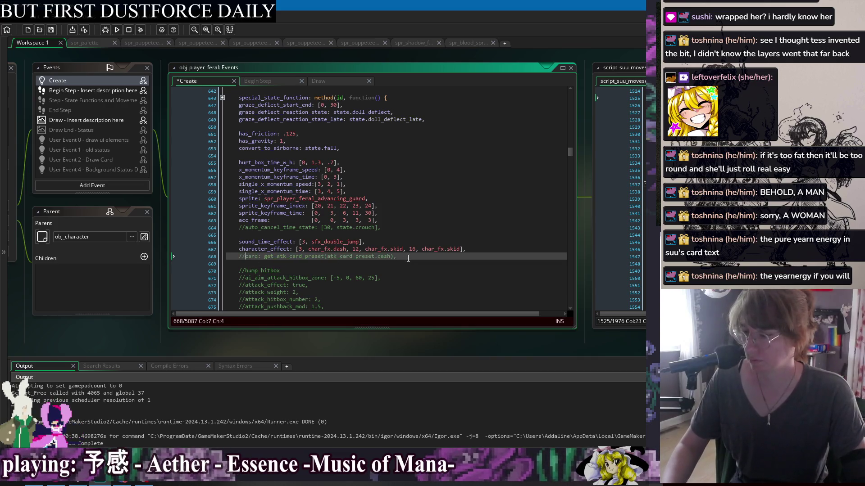
Step: Start a new card: add_attack_card_data line below and open the attack card preset script
key("Return")
type("card: at")
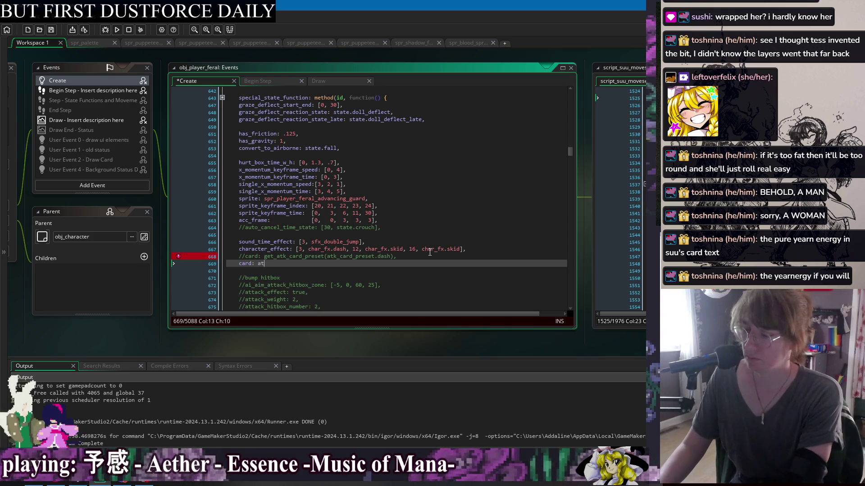
type("tack_card")
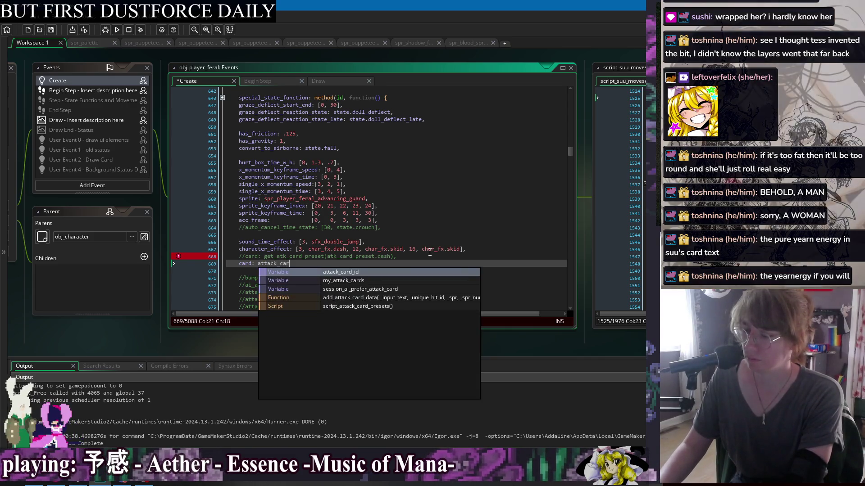
key("Down")
key("Down")
key("Down")
key("Return")
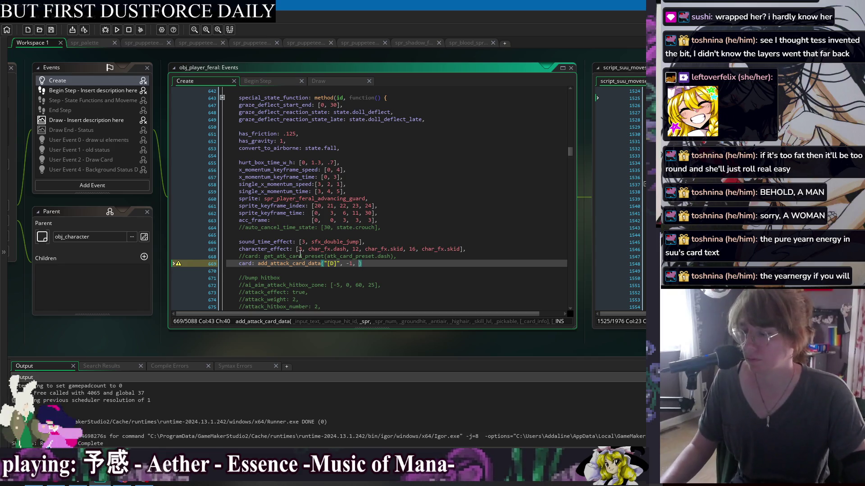
key("BackSpace")
middle_click(281, 256)
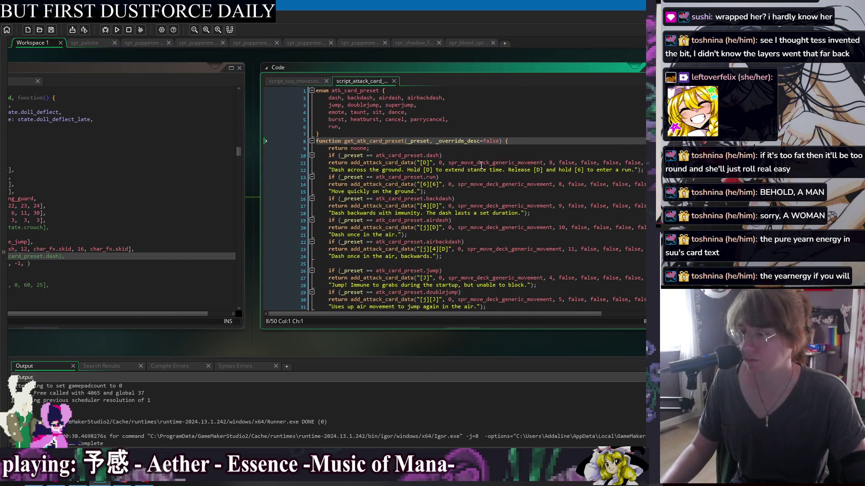
Step: Paste spr_move_deck_generic_movement, 8 into the dash card call and change -1 to 0
left_click_drag(449, 163, 543, 163)
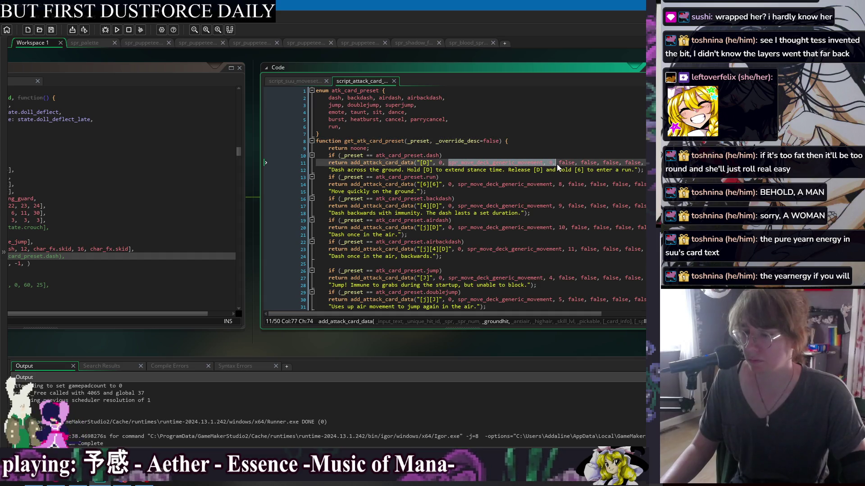
left_click_drag(138, 60, 431, 69)
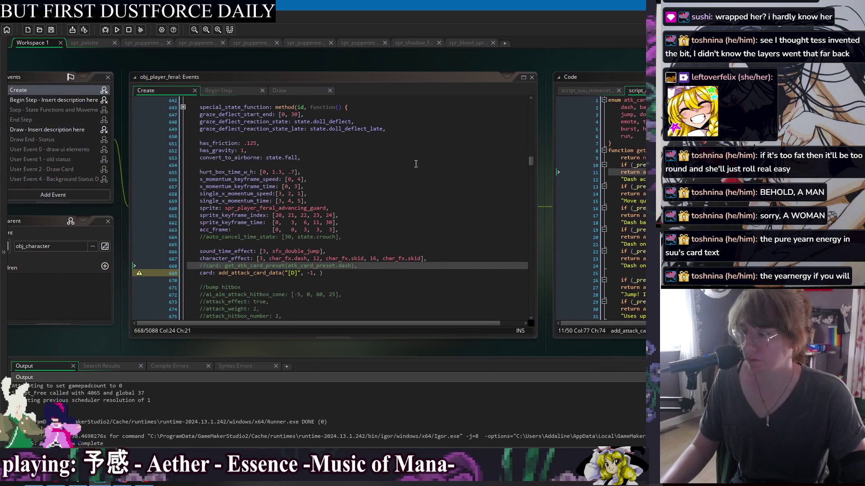
left_click(322, 273)
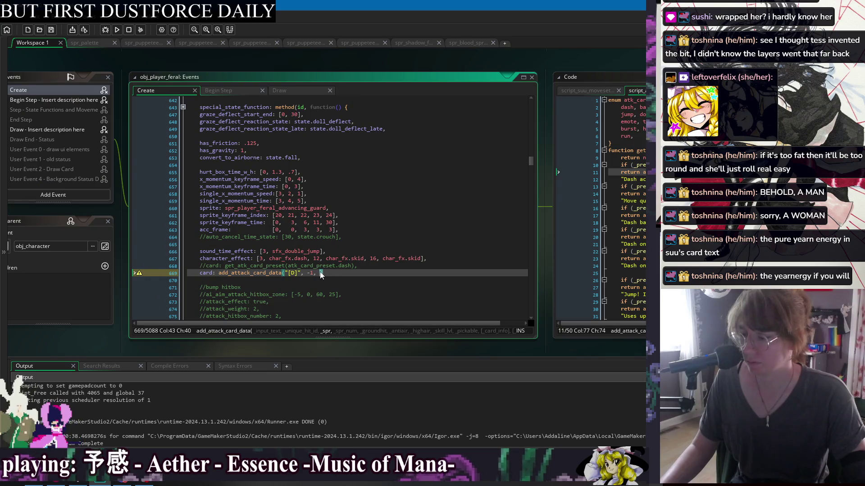
mouse_move(556, 63)
left_mouse_down()
mouse_move(461, 58)
mouse_move(387, 69)
mouse_move(493, 58)
left_mouse_up()
left_click(257, 272)
type("spr_move_deck_generic_movement, 8,")
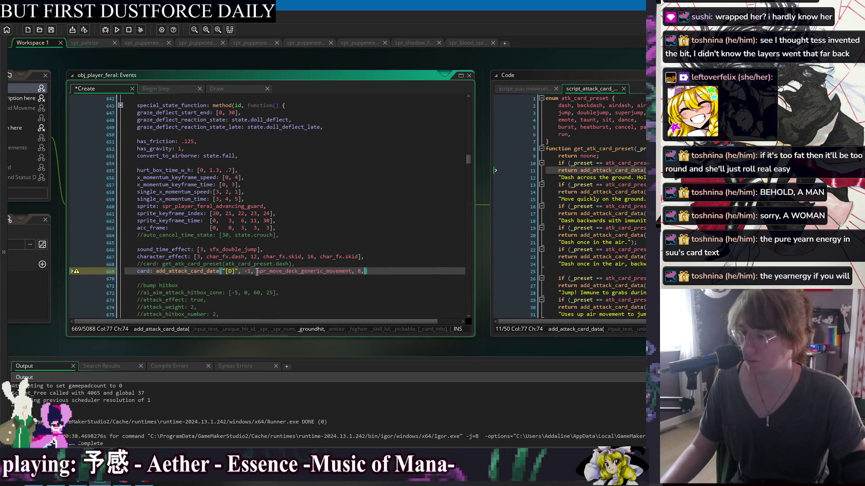
key("BackSpace")
key("BackSpace")
type("0")
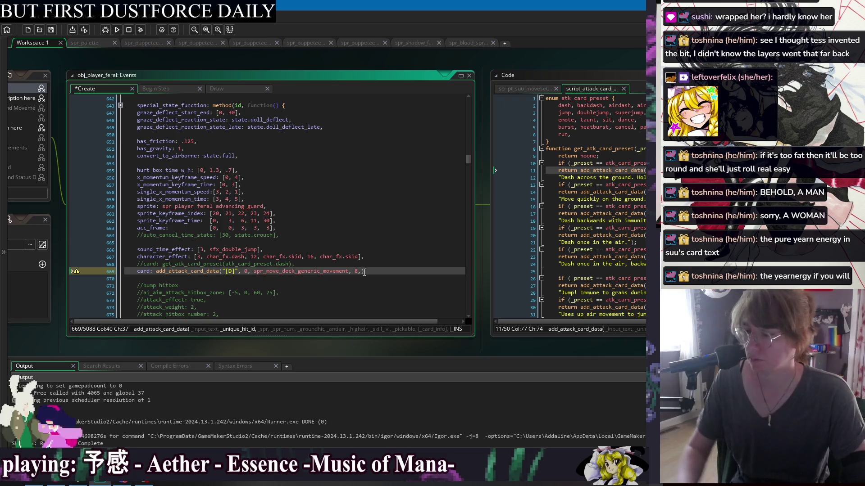
Step: Add 0, false flags and an empty "" description, then jump to add_attack_card_data's definition
left_click(380, 269)
type(", false, false, false,")
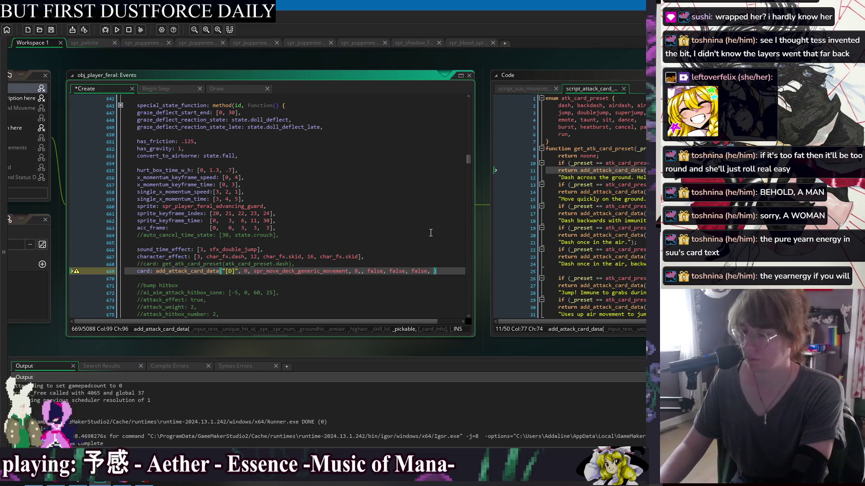
key("BackSpace")
key("BackSpace")
key("BackSpace")
type("0, ")
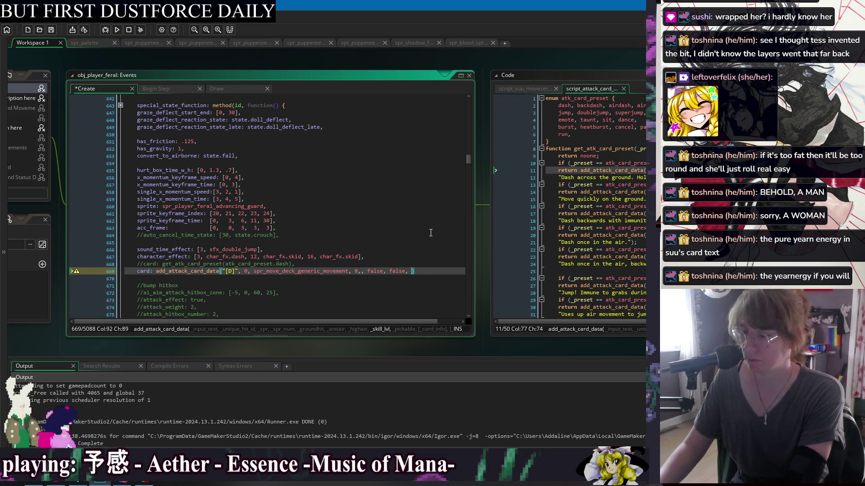
type("false")
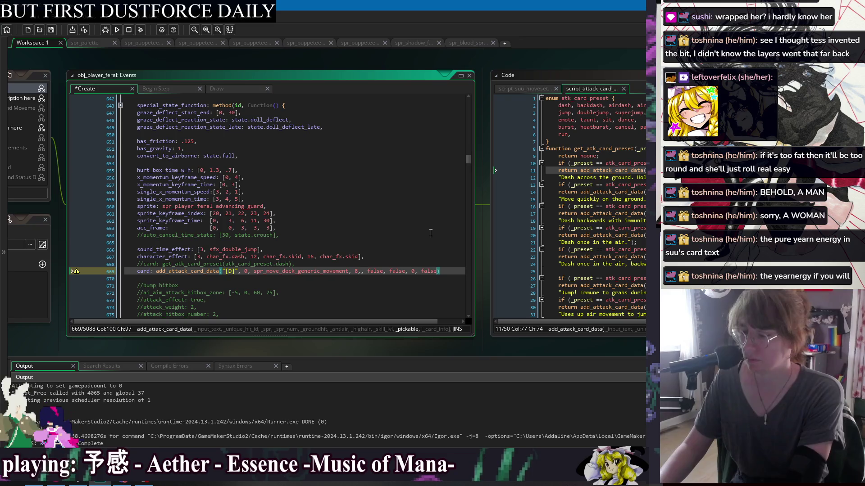
type(",")
key("Return")
type("\"")
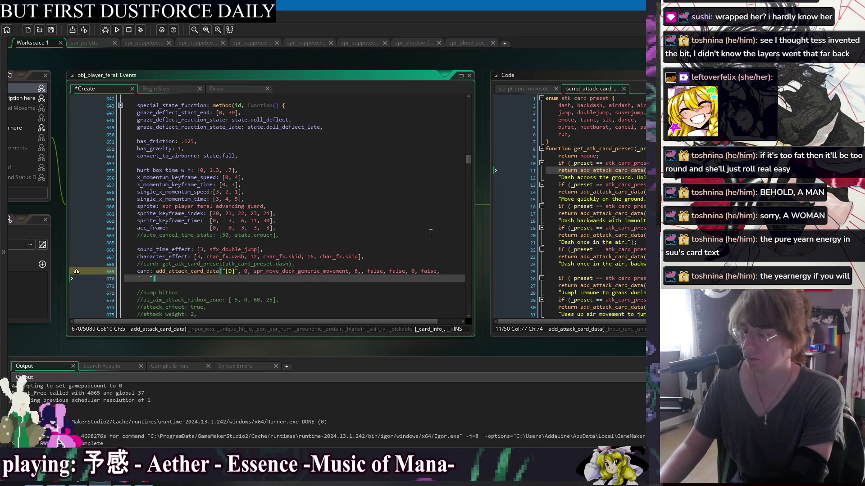
type("\"")
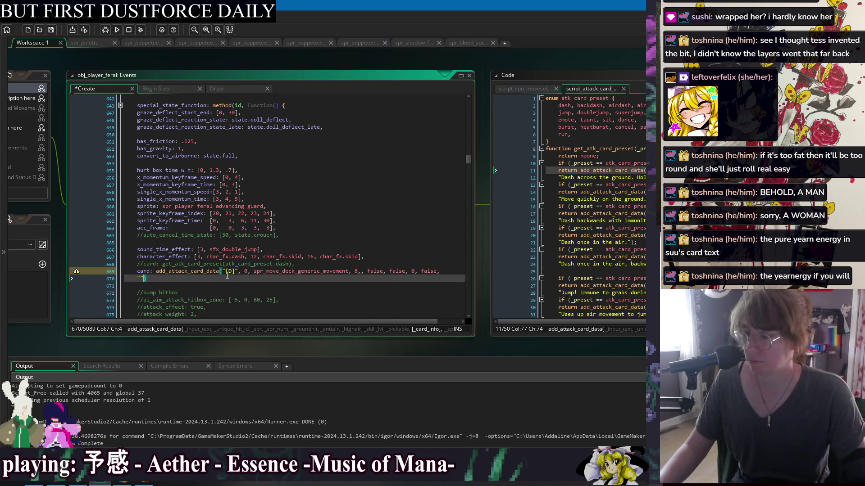
left_click(182, 272)
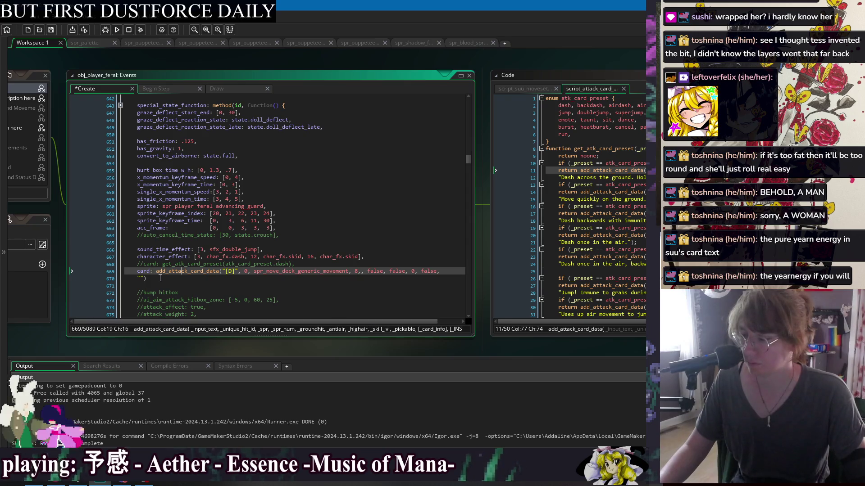
key("F12")
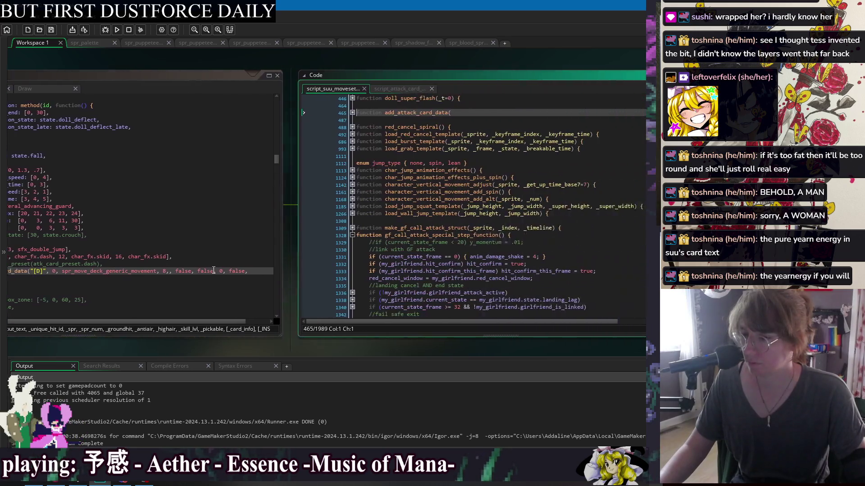
Step: Check the add_attack_card_data parameters, then go back to the Create code and save it
left_click(314, 113)
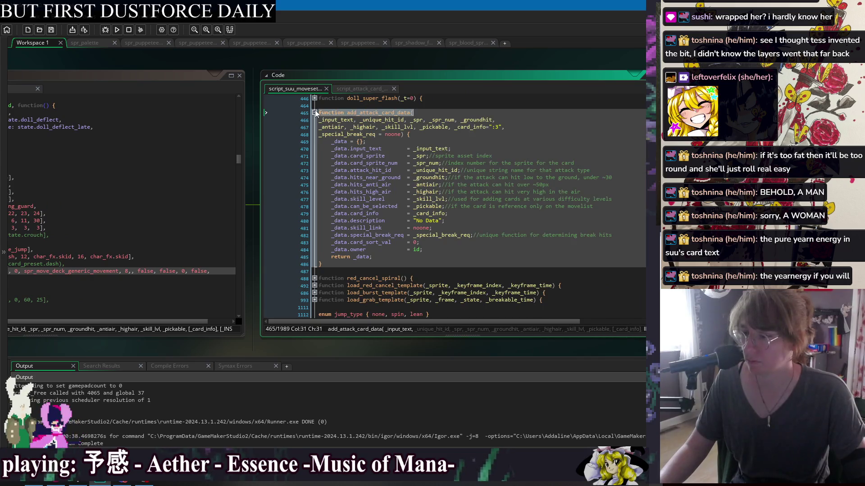
left_click(314, 113)
left_click(131, 75)
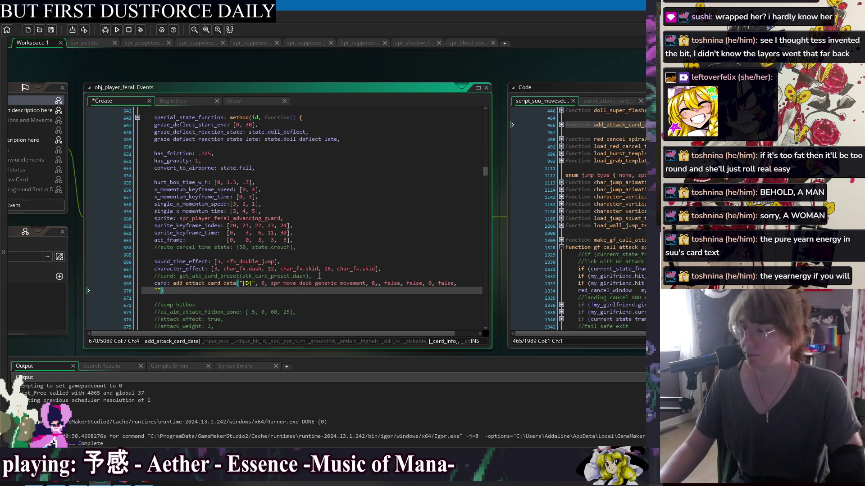
key("End")
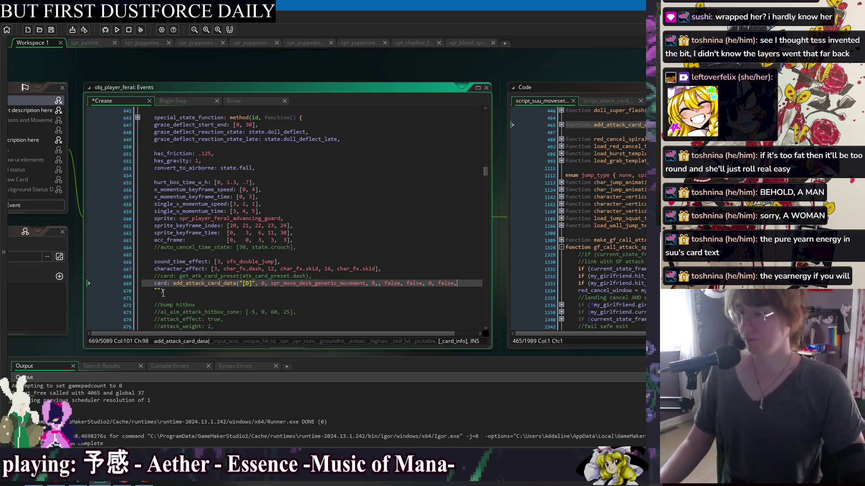
key("Down")
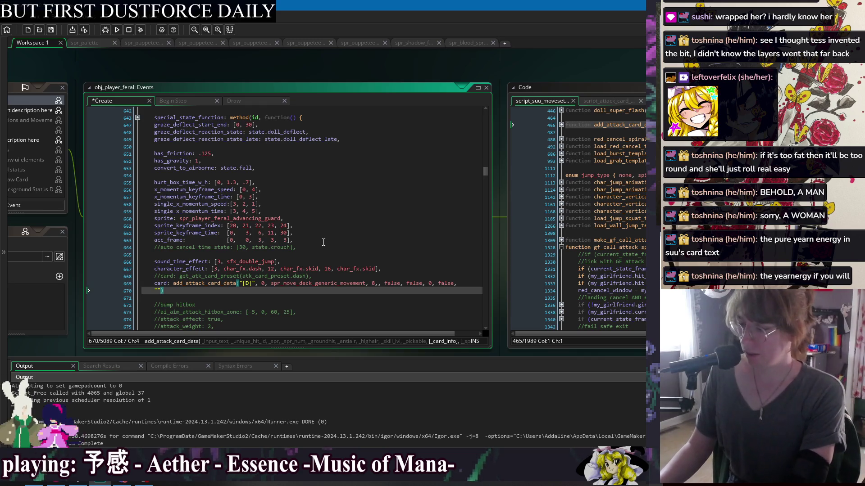
key("Left")
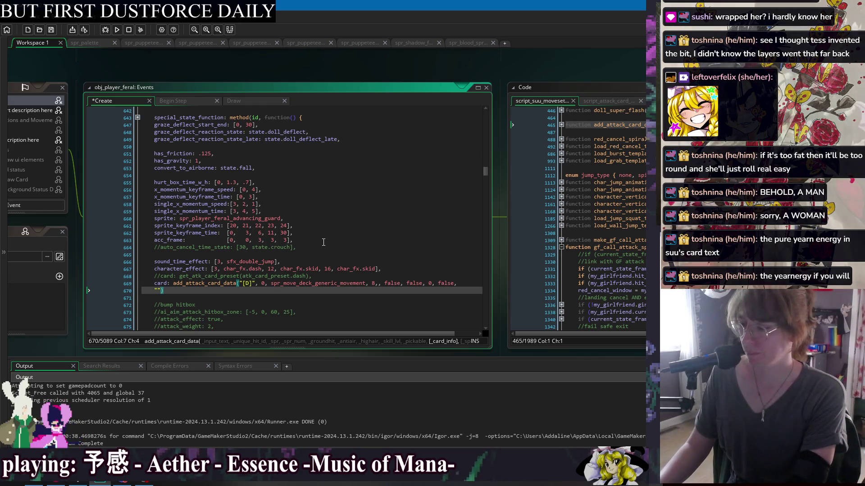
key("ctrl+s")
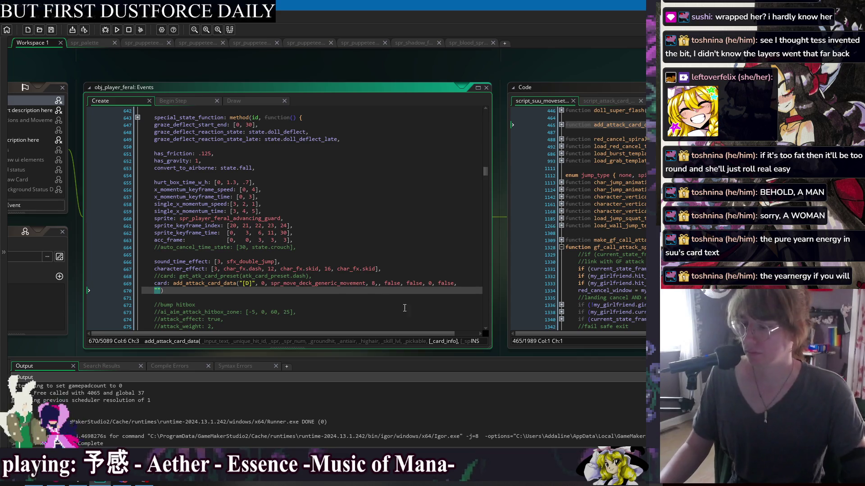
Step: Rework the dash card arguments after frame 8, trying false and then -1 values
left_click(379, 283)
key("Delete")
key("Right")
key("Right")
key("Right")
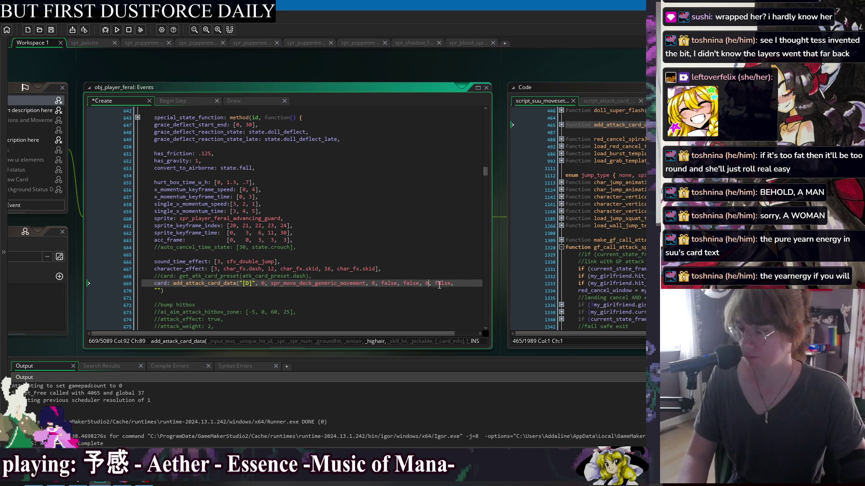
left_click(428, 283)
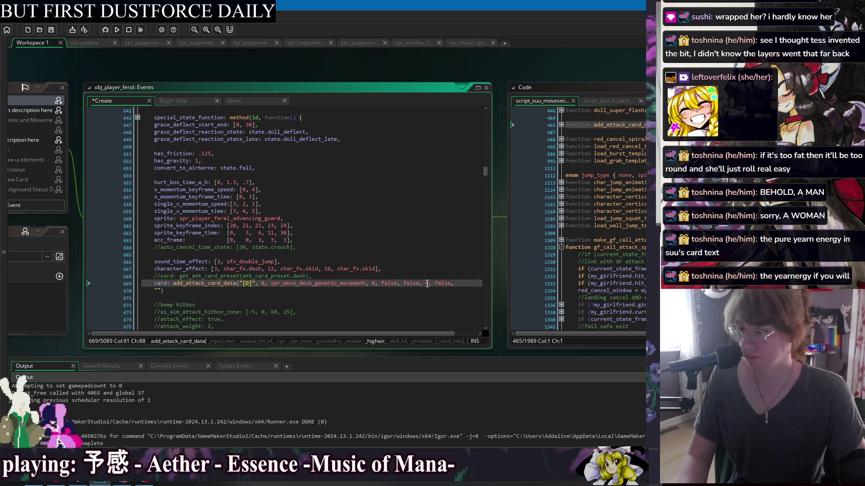
type("false,")
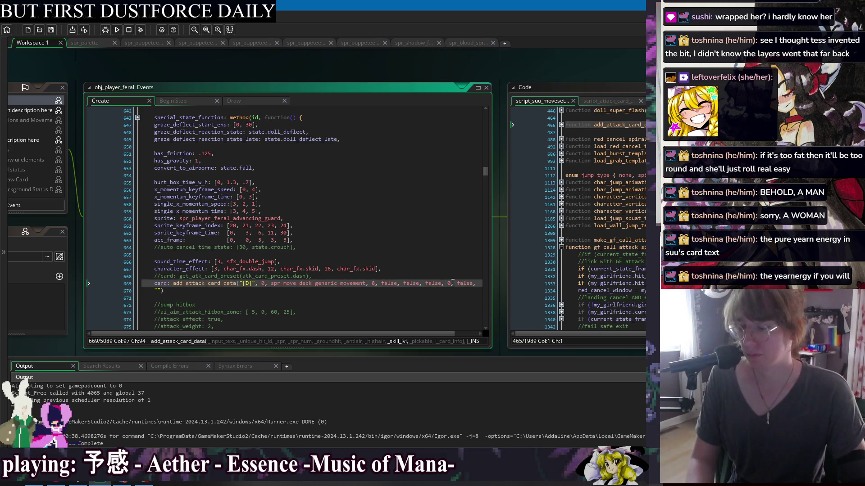
key("BackSpace")
type("false")
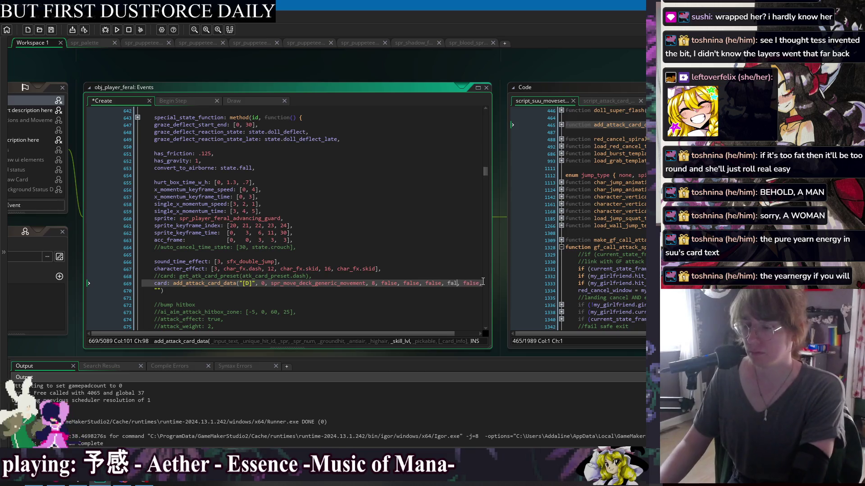
double_click(386, 283)
type("-1,")
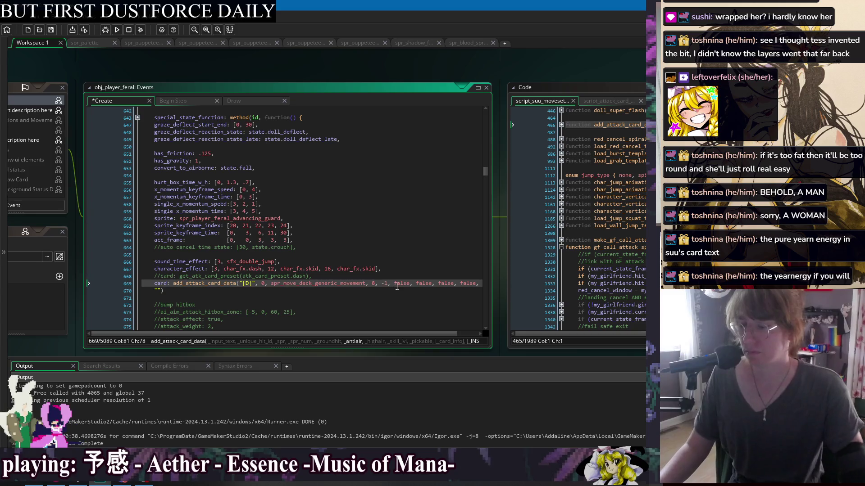
double_click(401, 283)
type("-1")
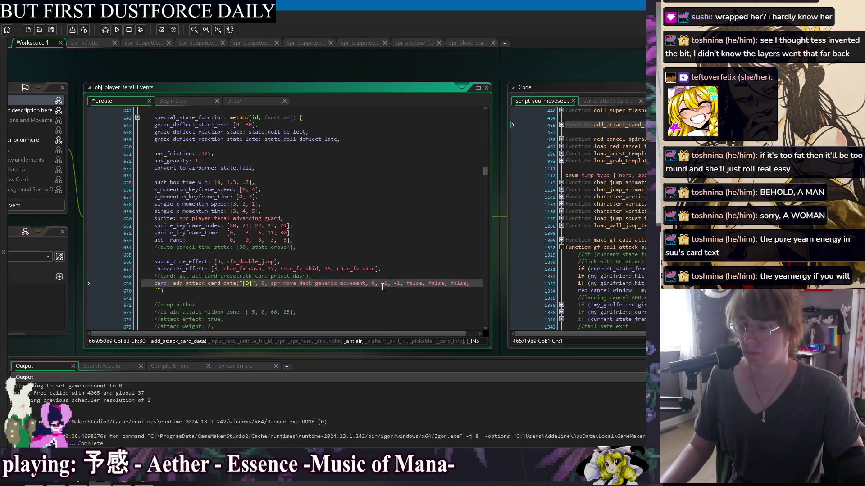
Step: Set the five arguments after frame 8 to 0, leaving the caret inside the empty description
double_click(384, 283)
type("0")
double_click(395, 283)
type("0")
double_click(407, 283)
type("0, 0")
double_click(418, 283)
type("0, 0")
double_click(428, 283)
type("0")
key("Right")
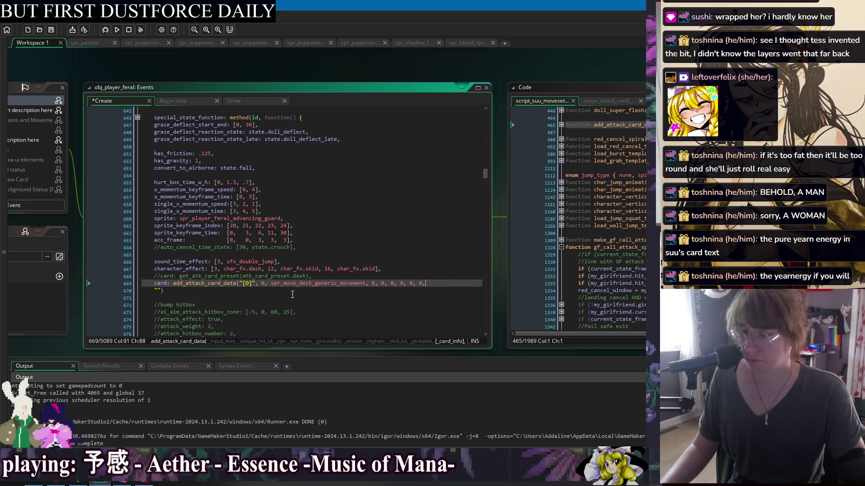
left_click(158, 291)
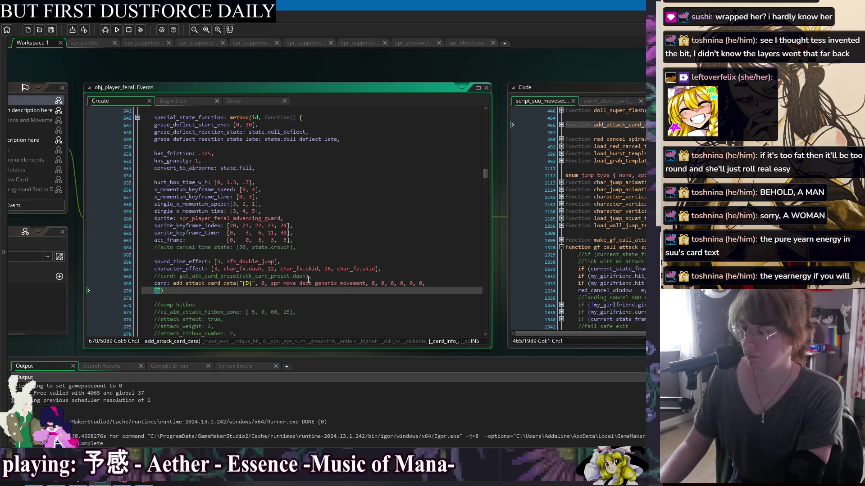
Step: Begin the description with 'Dash forward, allowing', save, and check the dash preset in get_atk_card_preset
type("D")
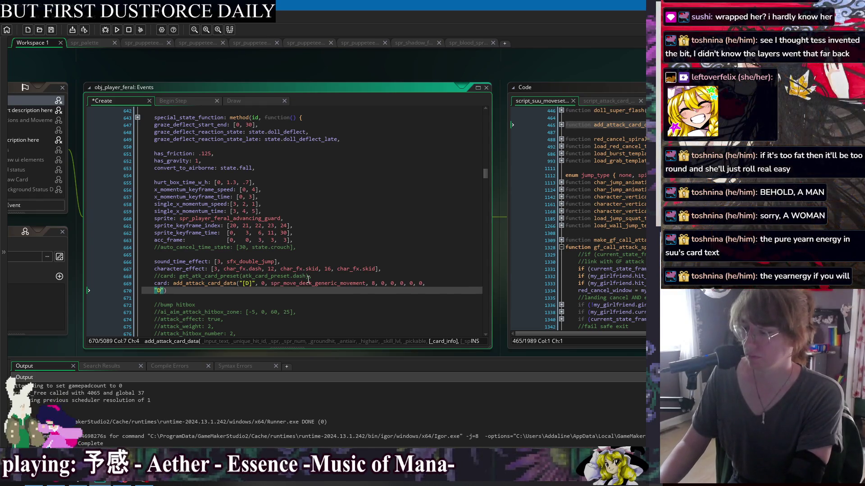
type("ash forward, ")
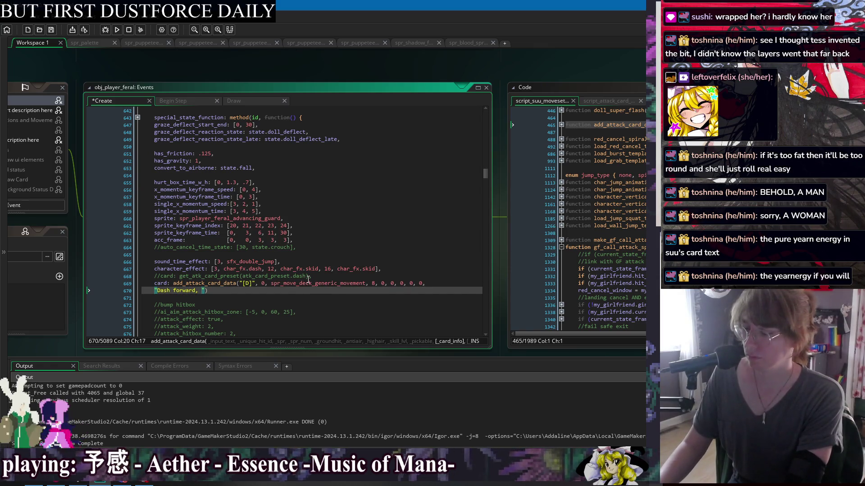
type("allowing")
key("ctrl+s")
left_click(209, 277)
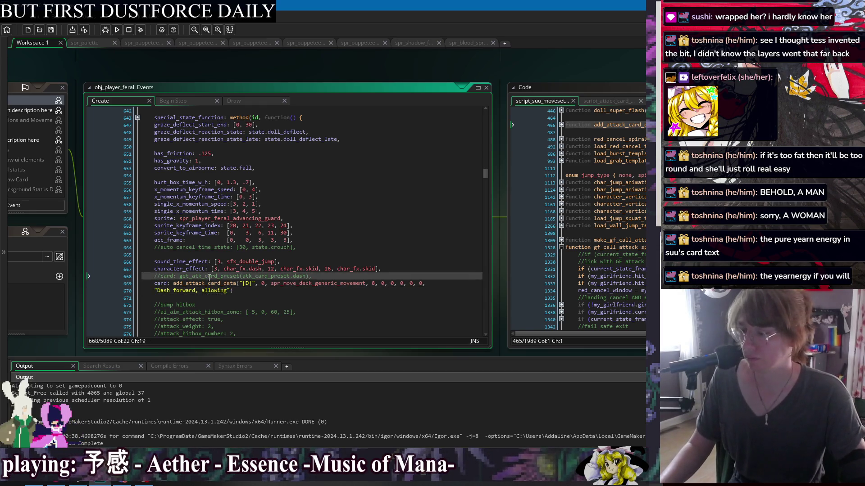
middle_click(209, 277)
left_click(353, 173)
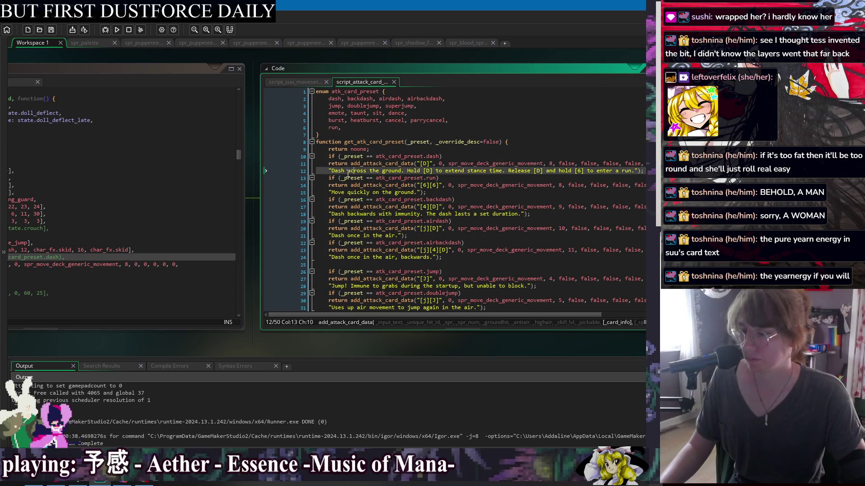
left_click(613, 178)
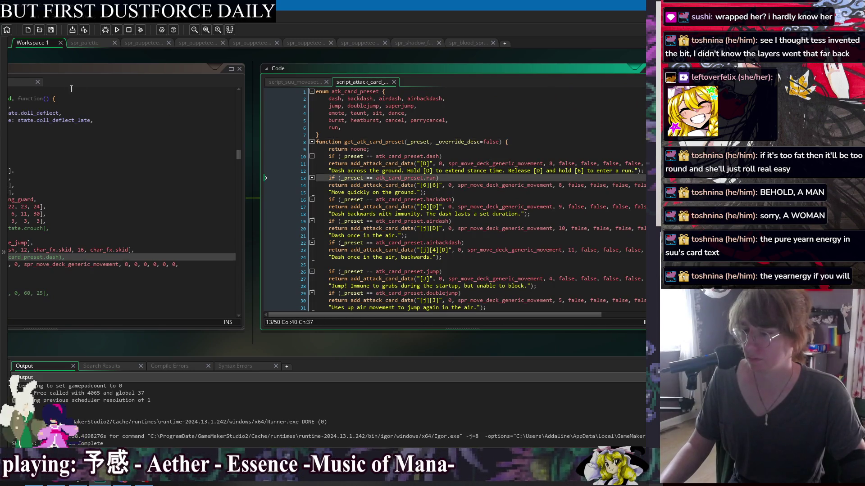
left_click(82, 60)
Step: Finish the description: dash deflecting incoming attacks, hold [D] to extend the stance, [6] to run; save
left_click(237, 270)
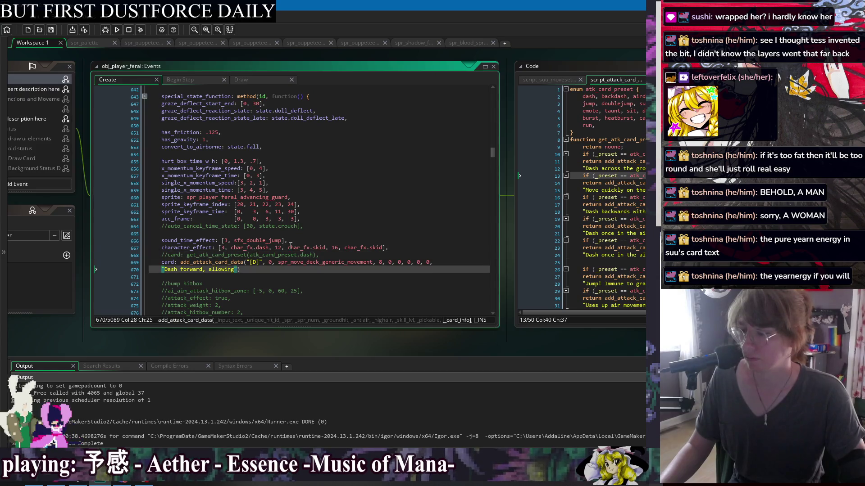
key("BackSpace")
key("BackSpace")
key("BackSpace")
key("BackSpace")
key("BackSpace")
key("BackSpace")
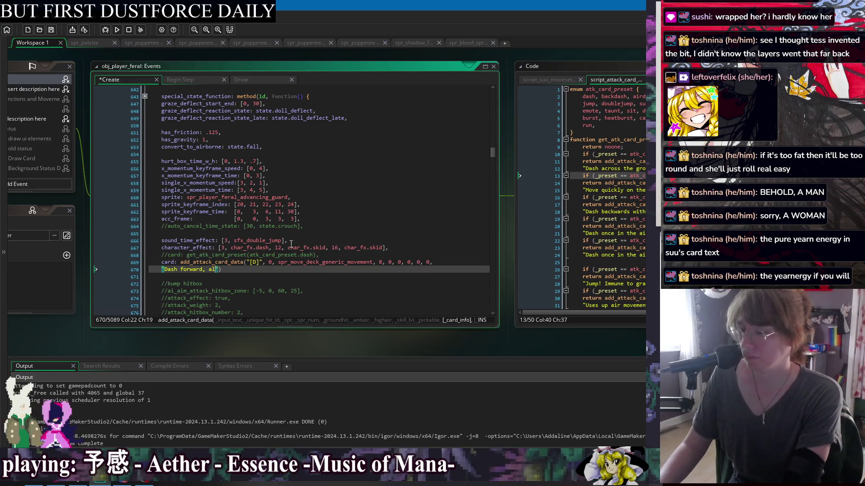
type("grazing through ")
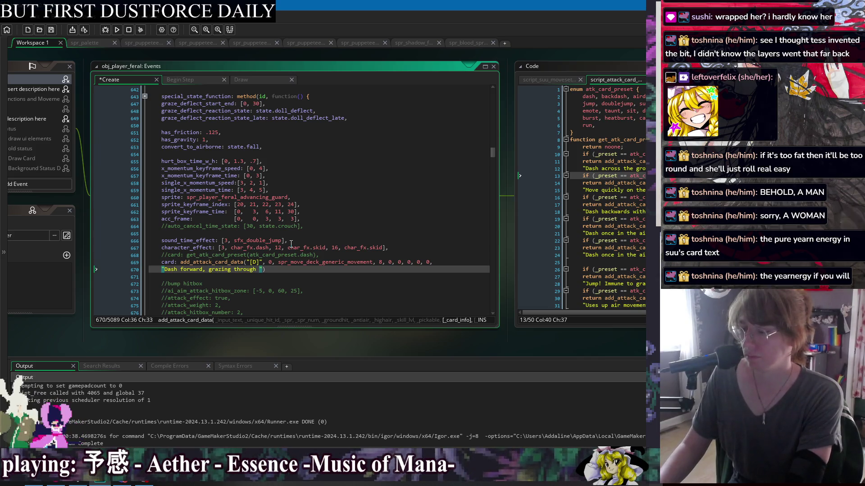
type("at")
key("BackSpace")
key("BackSpace")
type("incoming attacks. Can be")
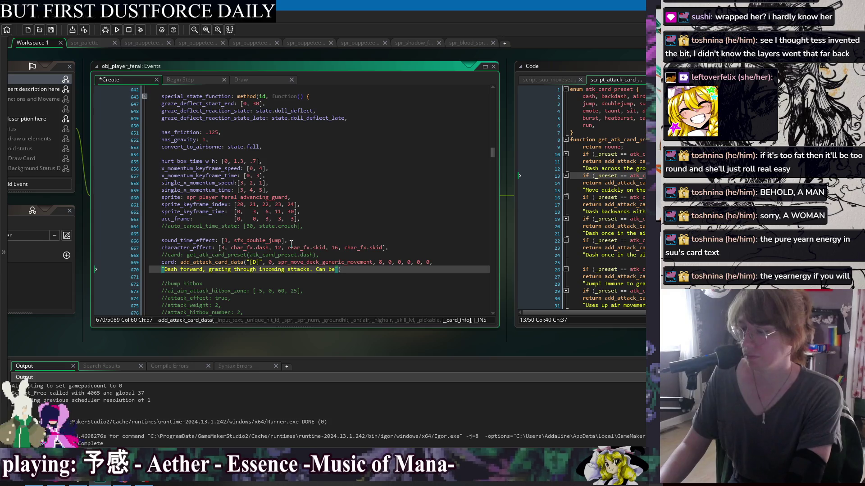
key("BackSpace")
type("hold [D] to ")
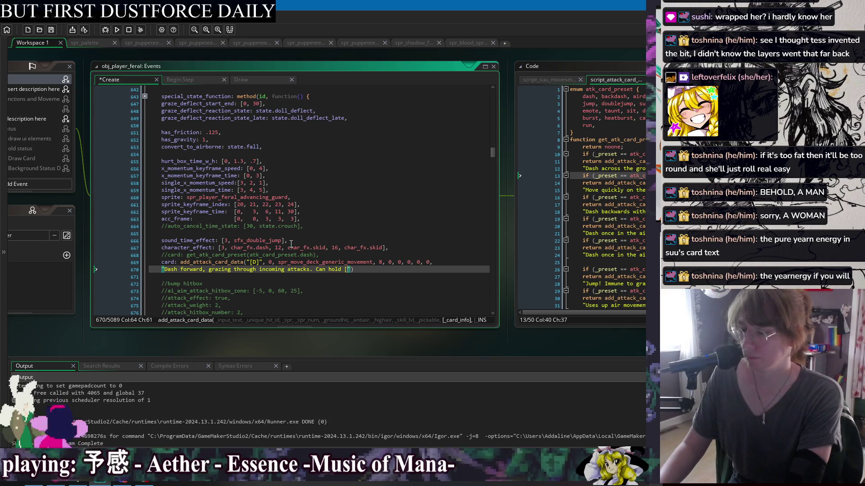
type("extend the d")
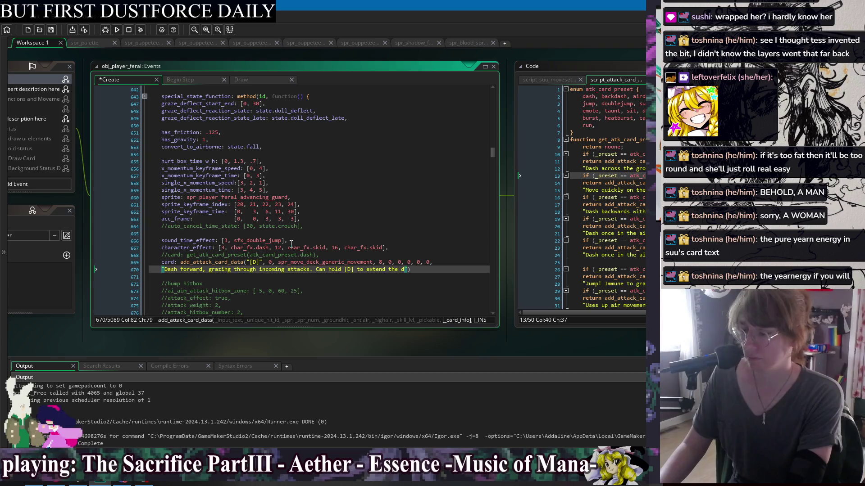
key("BackSpace")
double_click(224, 270)
type("deflecting")
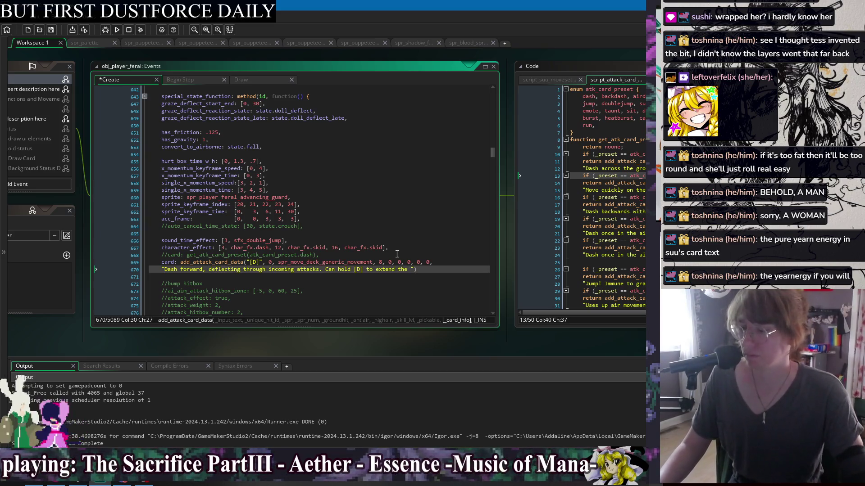
type("deflect ")
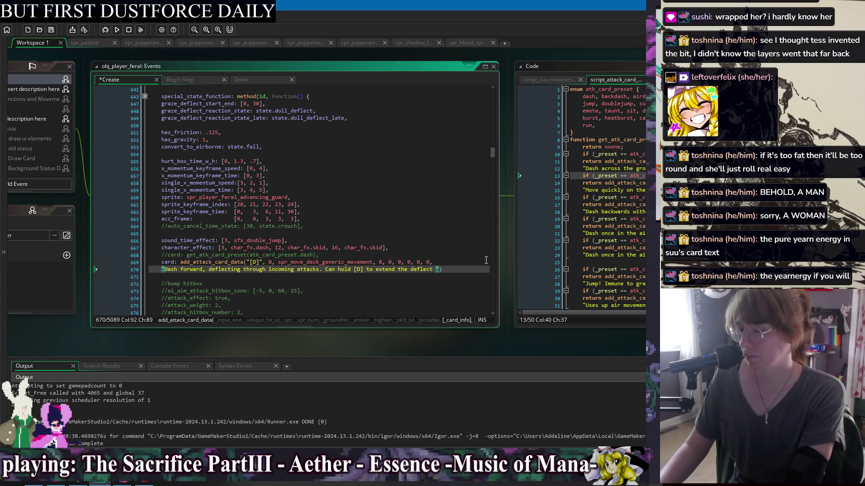
type("stance, or release")
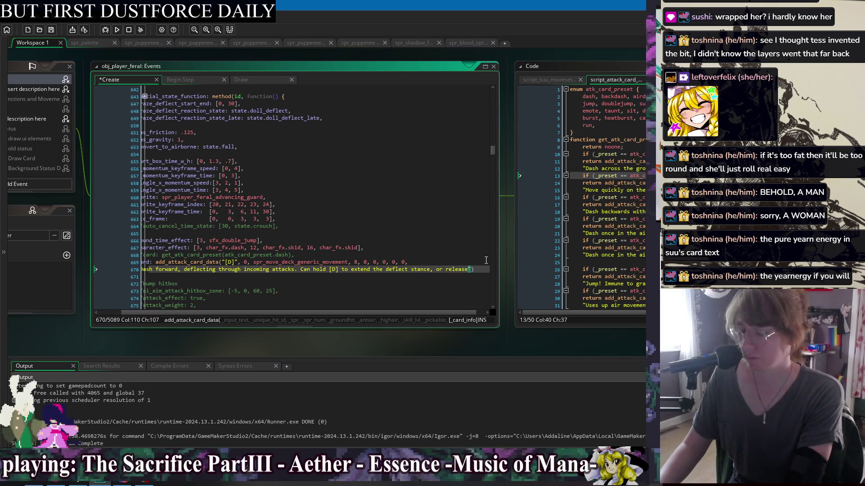
type("d while holdin")
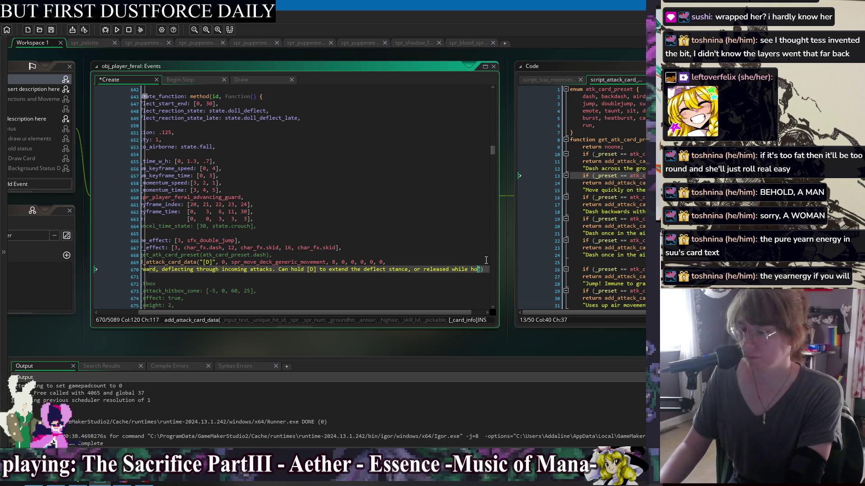
type("g [")
type("6] to run.")
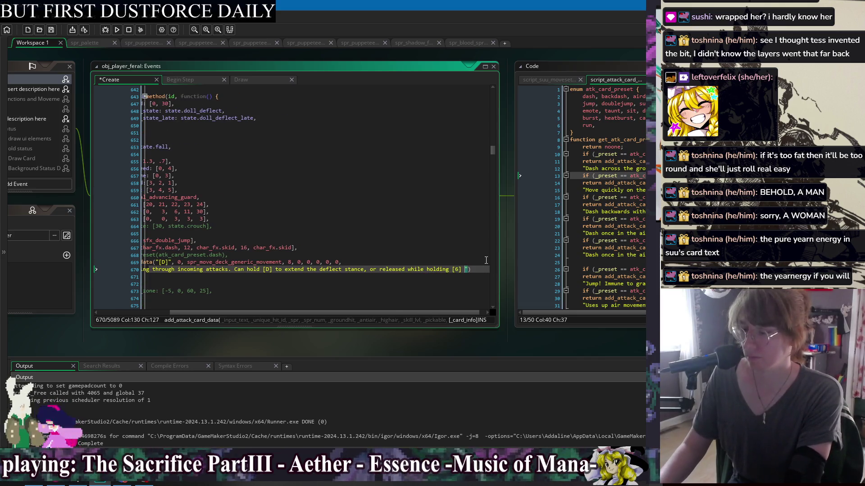
key("ctrl+s")
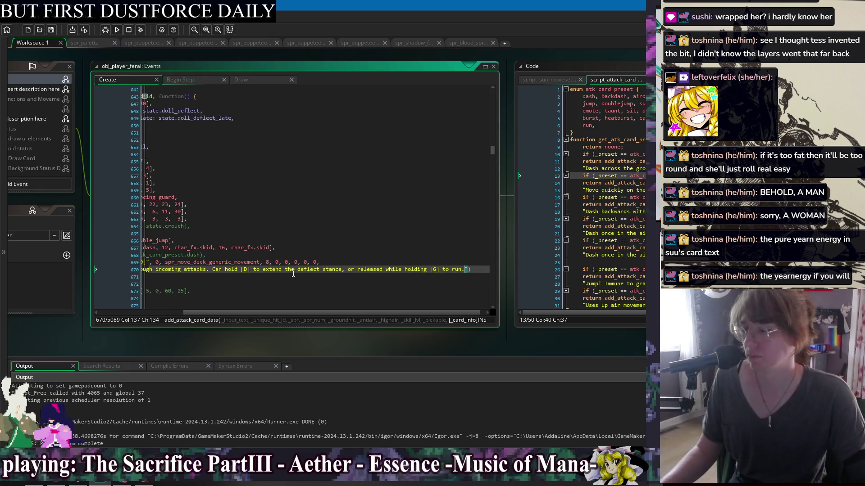
left_click(293, 274)
left_click(333, 255)
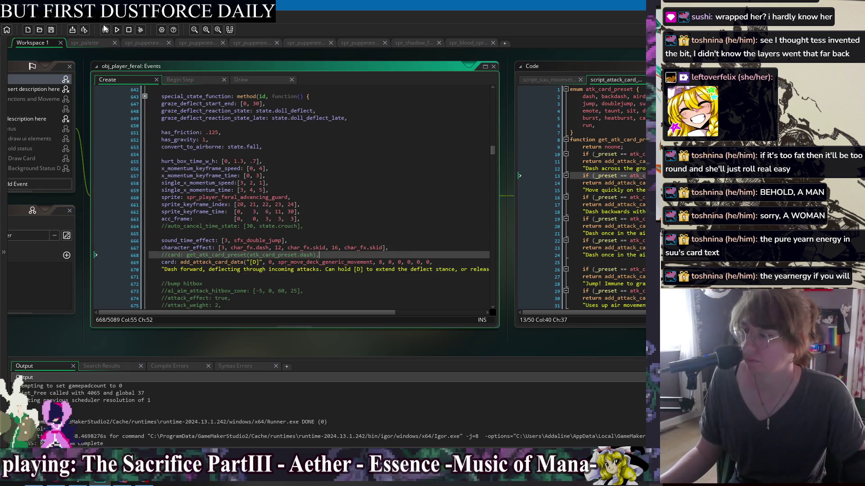
left_click(116, 29)
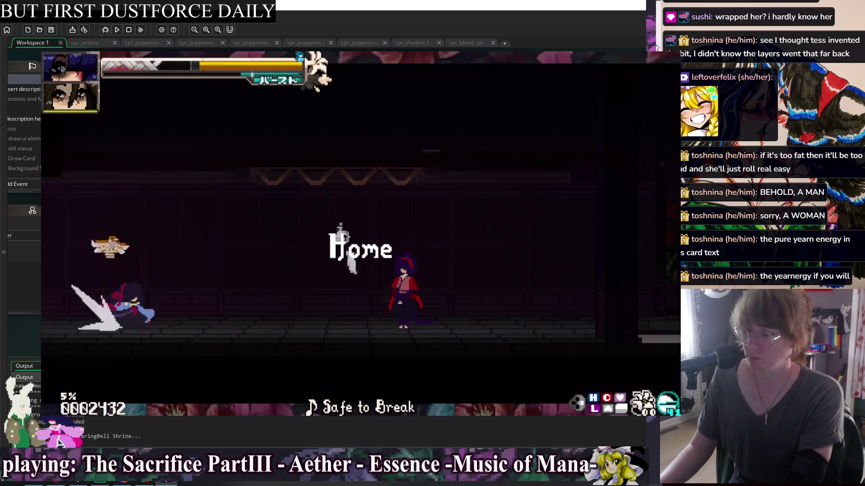
key("Escape")
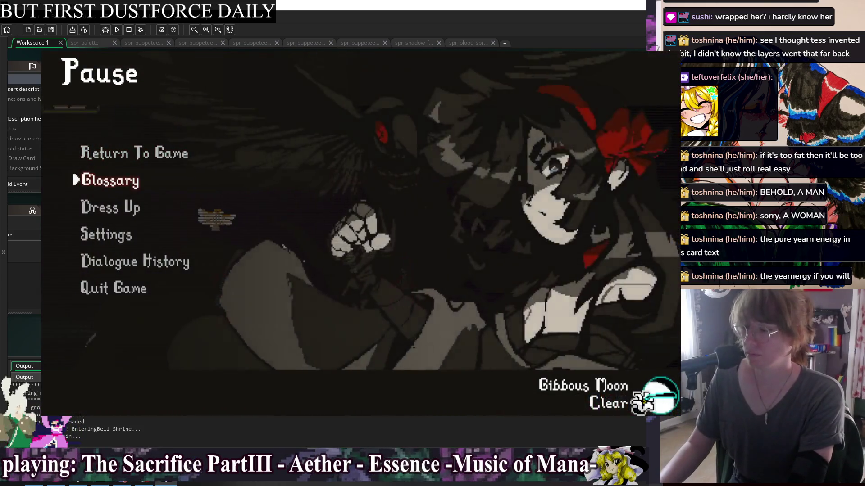
key("Return")
key("Return")
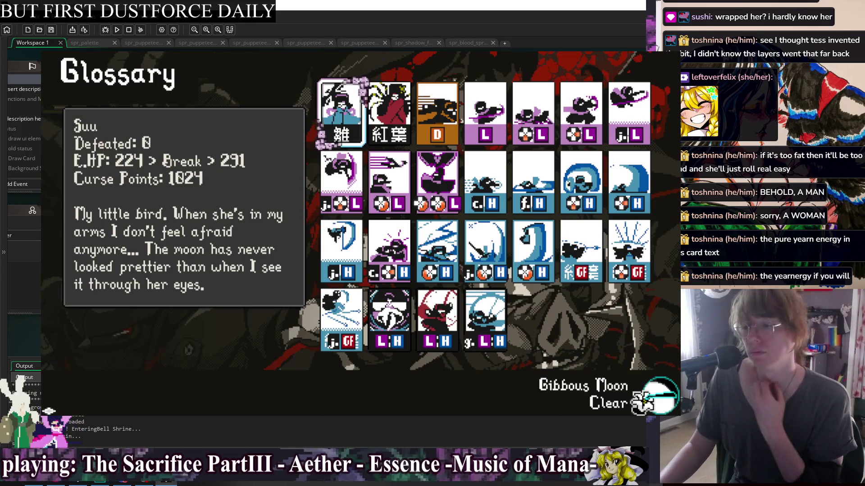
key("Right")
key("Right")
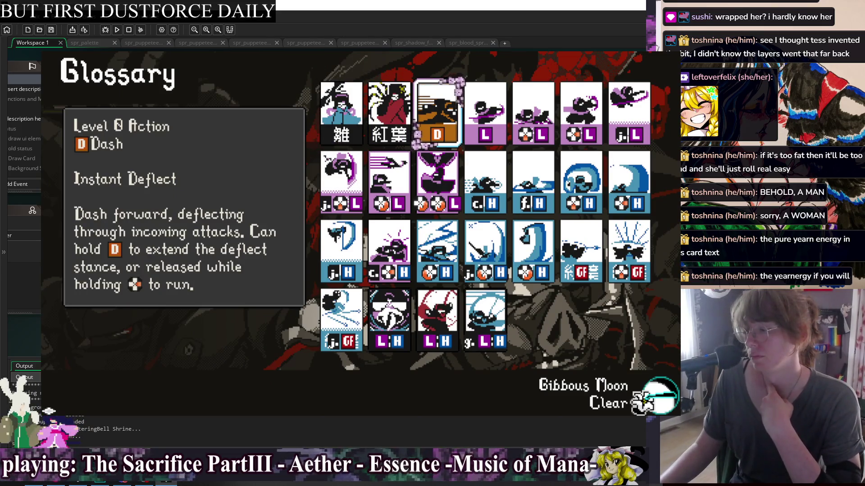
key("Right")
key("Right")
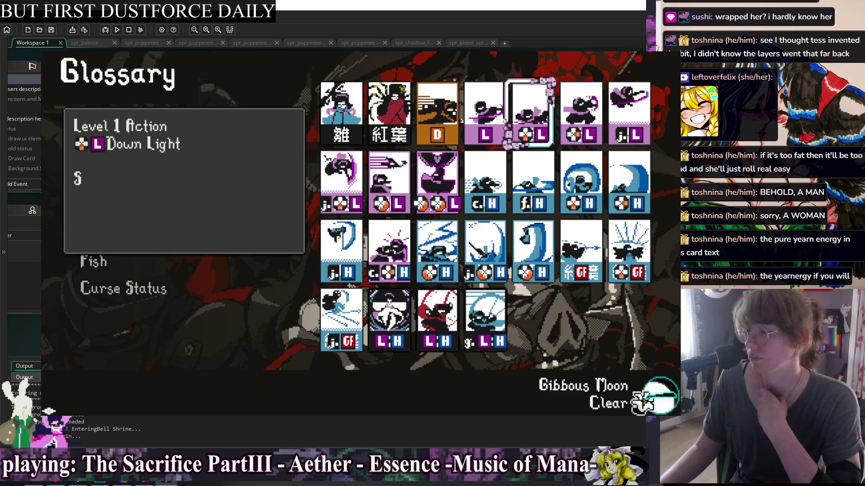
key("Left")
key("Left")
key("Right")
key("Right")
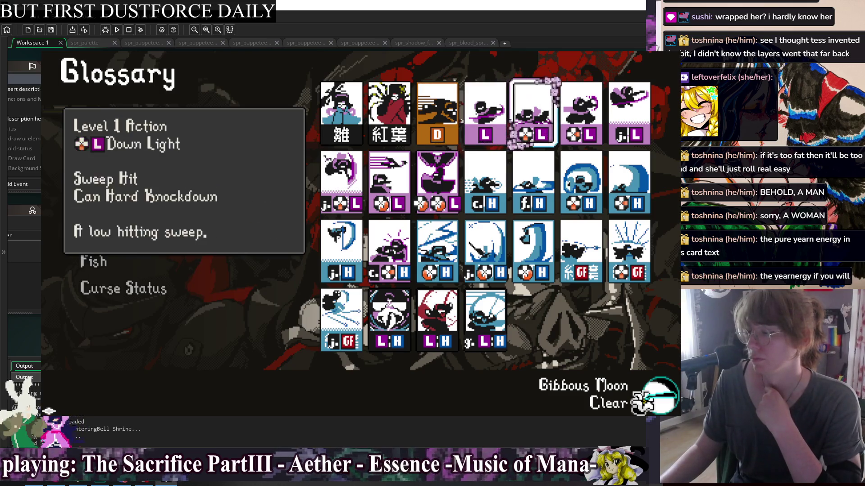
key("Left")
key("Left")
key("Right")
key("Right")
key("Right")
key("Down")
key("Left")
key("Left")
key("Left")
key("Right")
key("Down")
key("Down")
key("Left")
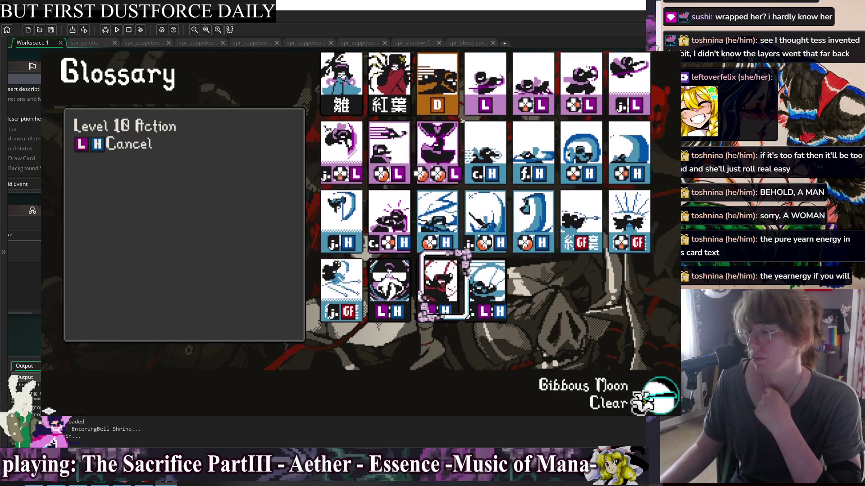
key("Escape")
key("Return")
key("Up")
key("Up")
key("Right")
key("Right")
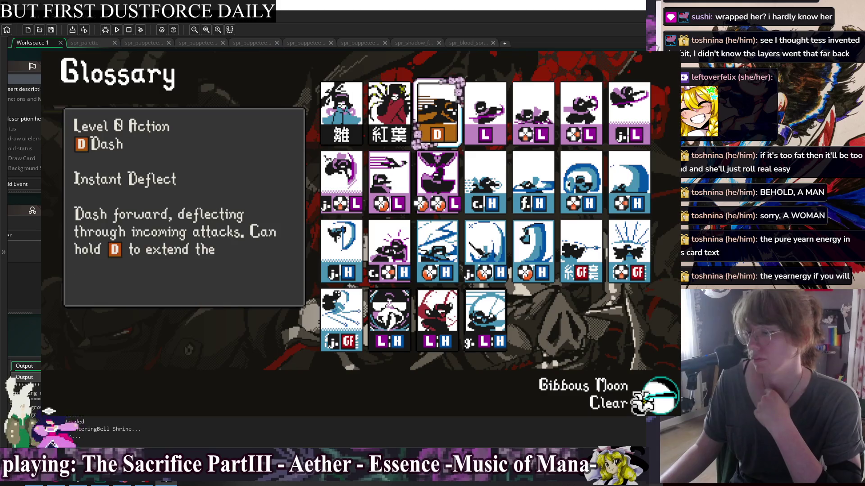
key("alt+F4")
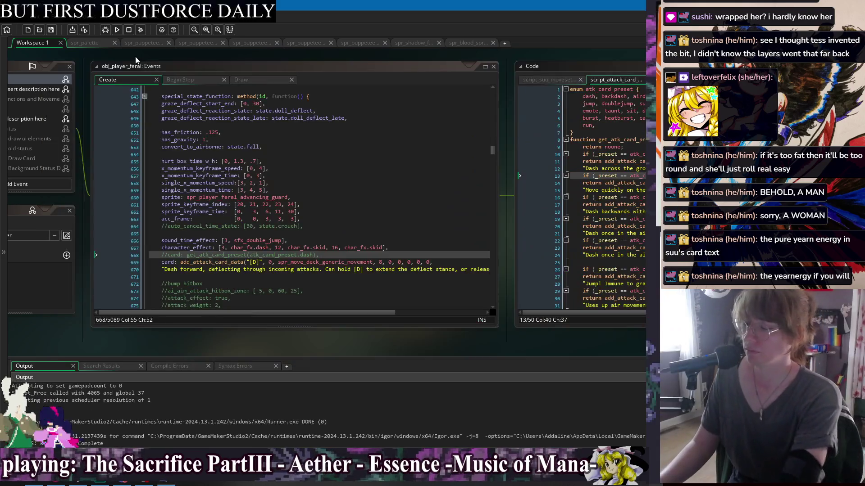
Step: Change the description's opening to 'Suu dashes' and save
left_click(166, 272)
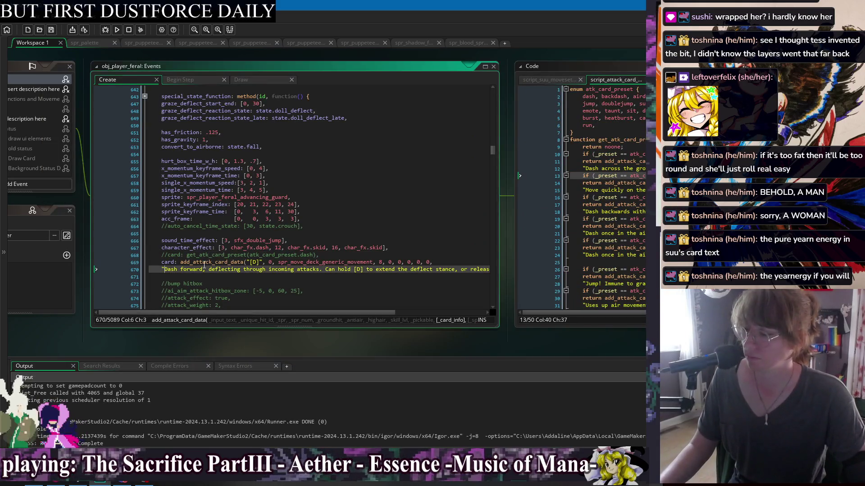
key("BackSpace")
type("Suu d")
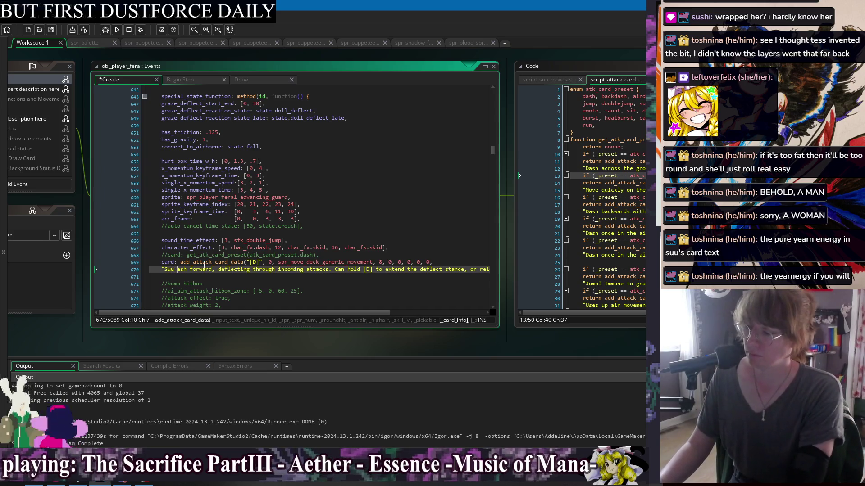
key("Right")
key("Right")
key("Right")
type("es")
key("ctrl+s")
Step: Reword the middle to 'Holding [D] will extend the deflect stance.'
left_click(288, 269)
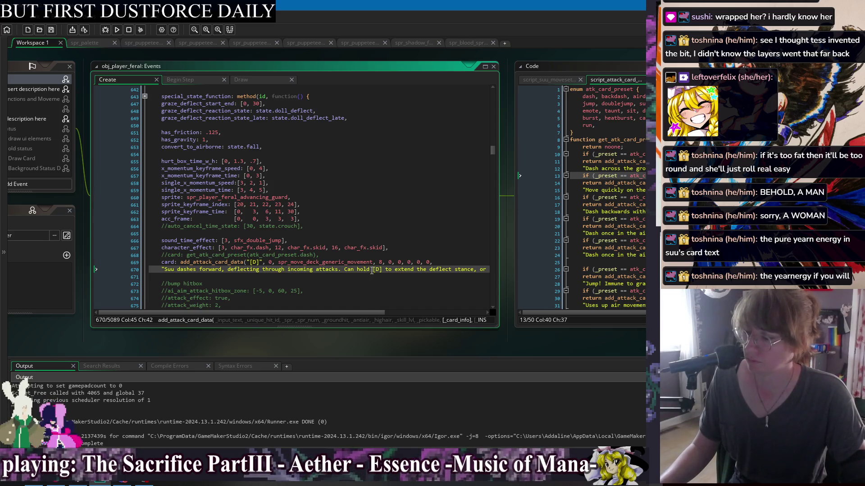
left_click_drag(370, 270, 344, 271)
type("Holding")
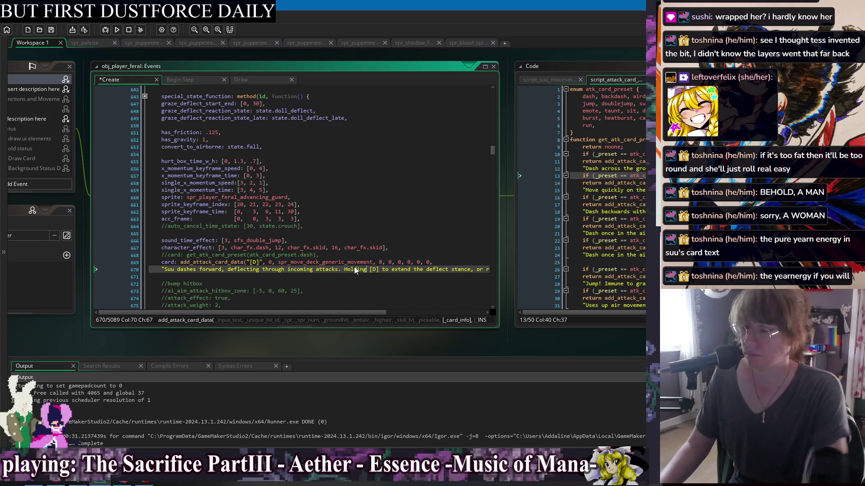
key("BackSpace")
key("BackSpace")
type("will")
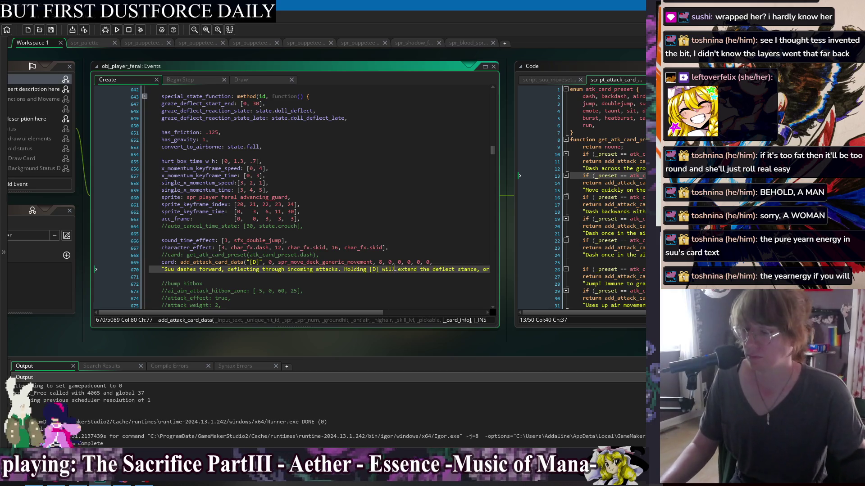
key("End")
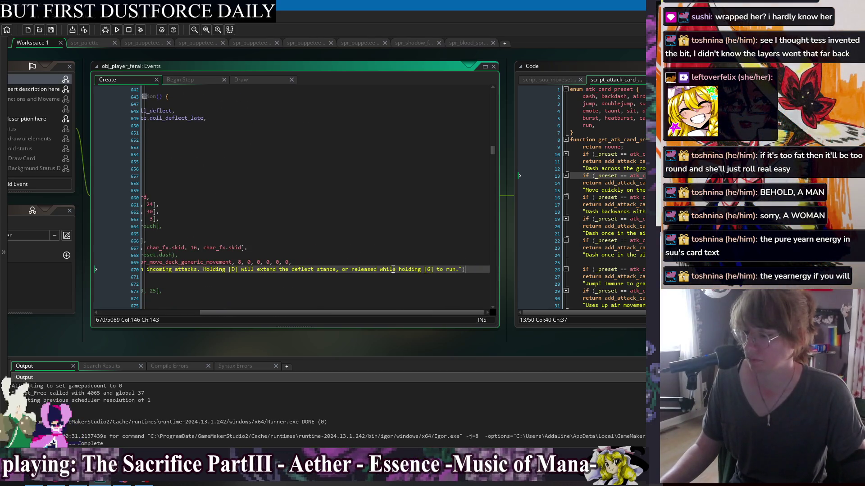
left_click(339, 269)
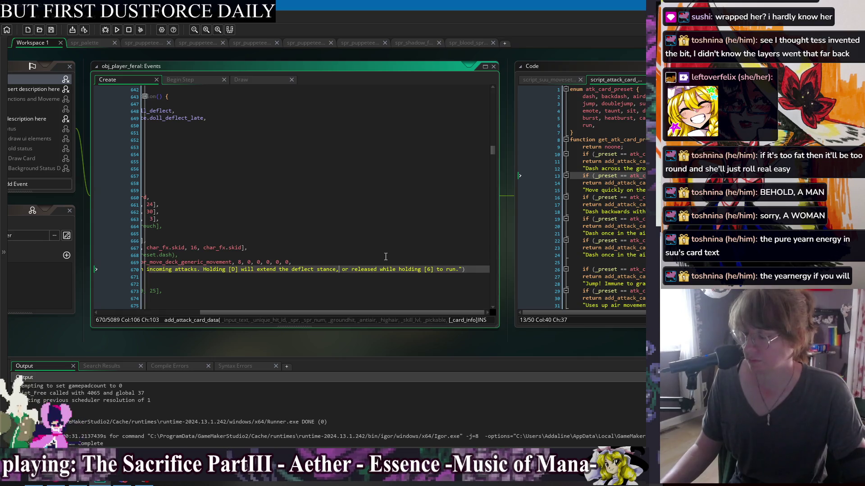
key("Delete")
key("Delete")
key("Delete")
key("BackSpace")
type(".")
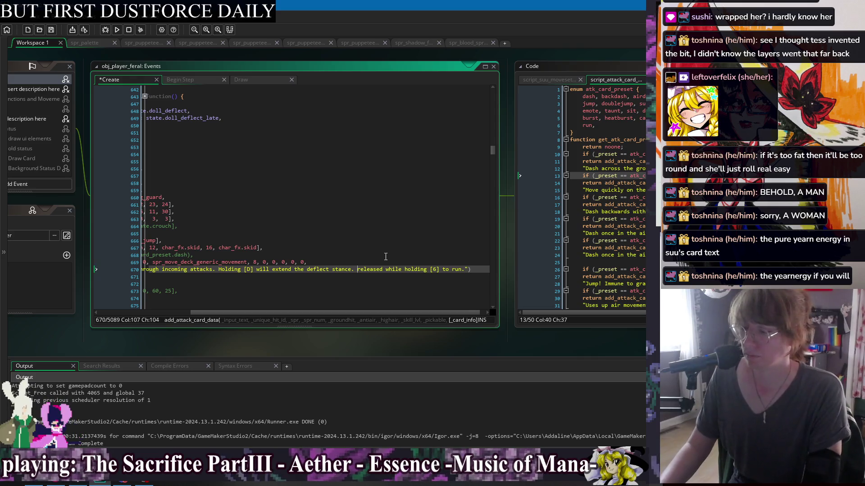
Step: End the text with 'Releasing [D] while holding [6] makes Suu run.' and save
key("BackSpace")
key("Delete")
type("ing [D]")
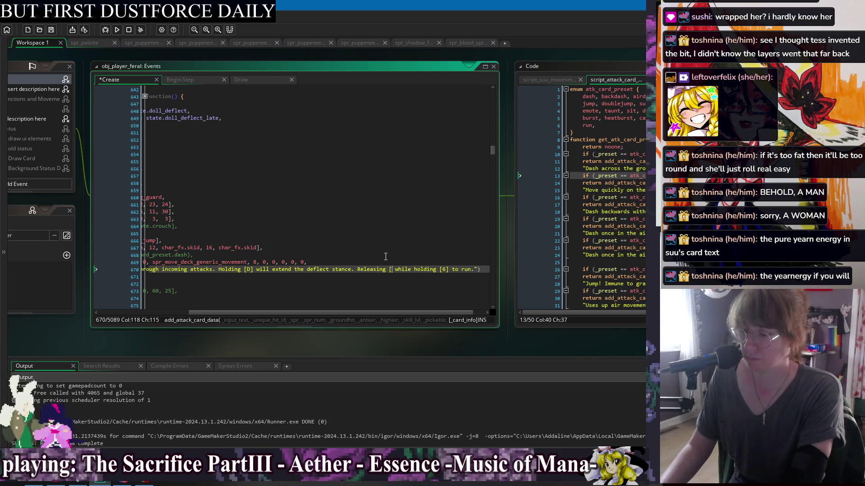
key("ctrl+s")
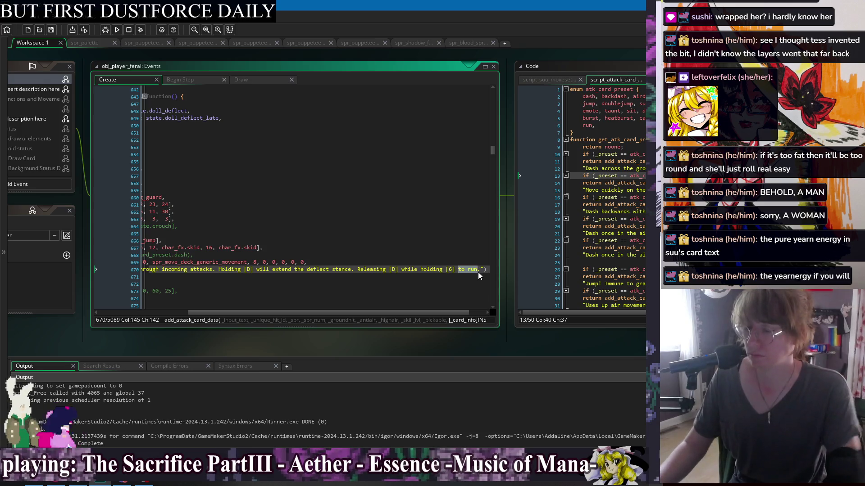
type("makes Suu run")
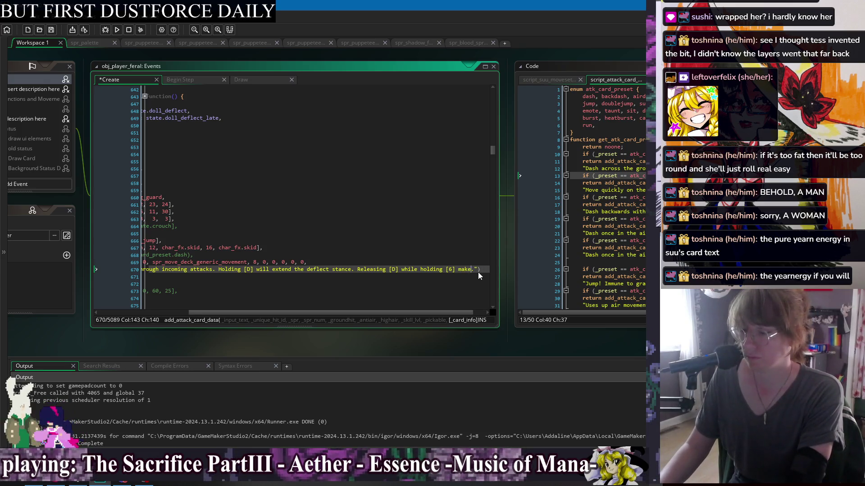
key("ctrl+s")
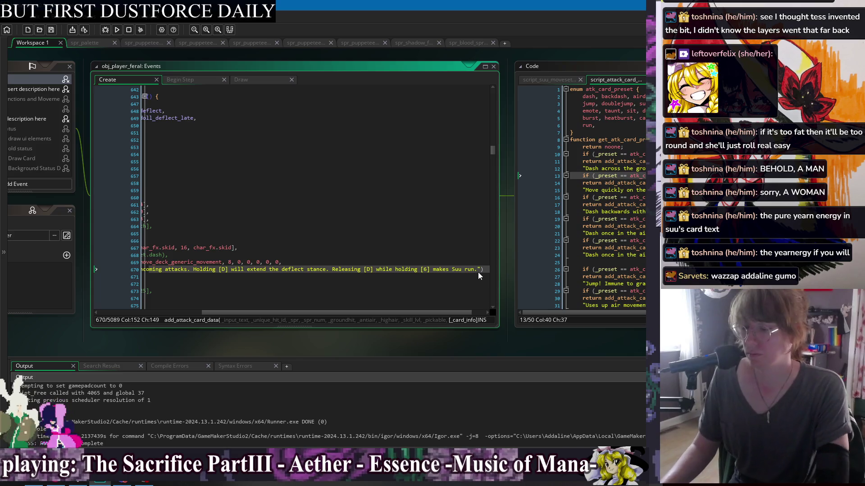
key("Down")
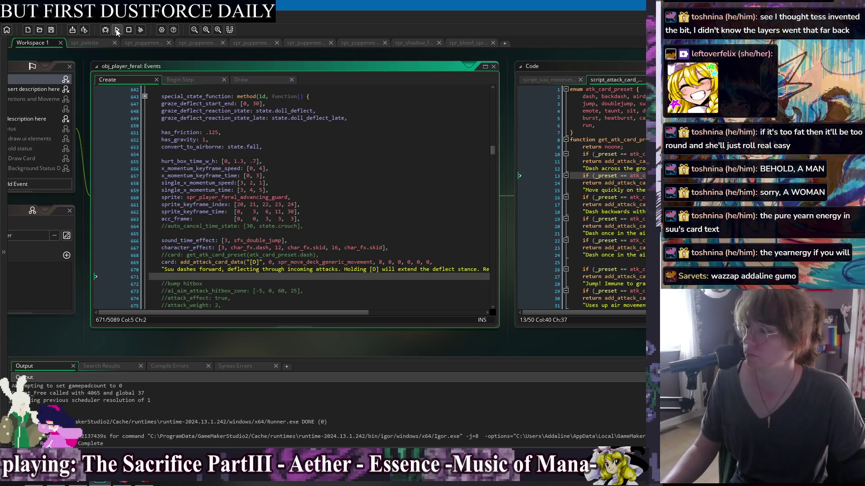
Step: Run the build, browse the Glossary's Skill List cards through Bird Slam to the GF card, then resume play
left_click(117, 30)
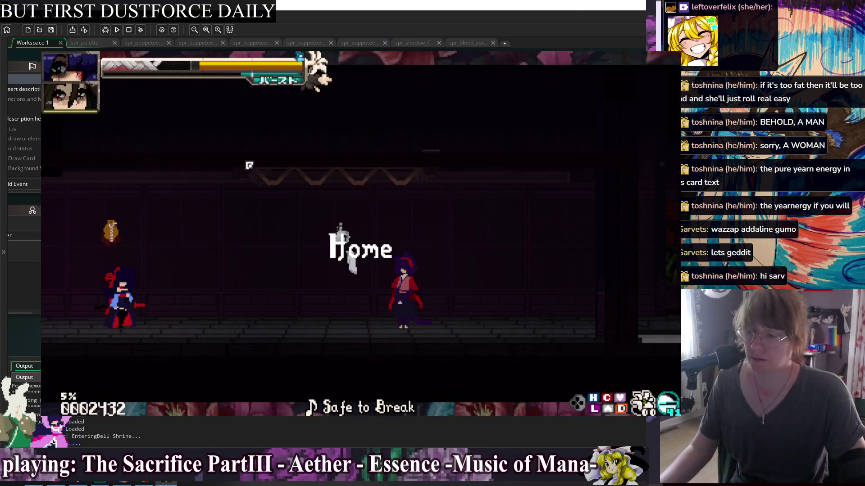
key("Escape")
key("Down")
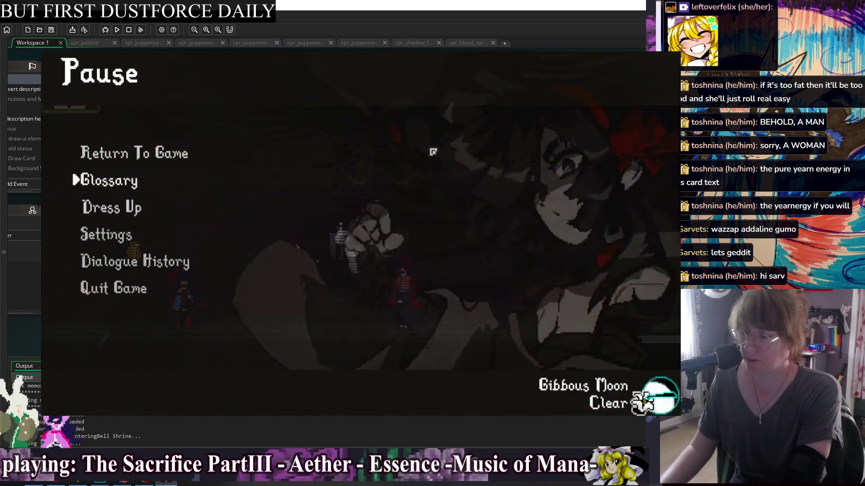
left_click(76, 170)
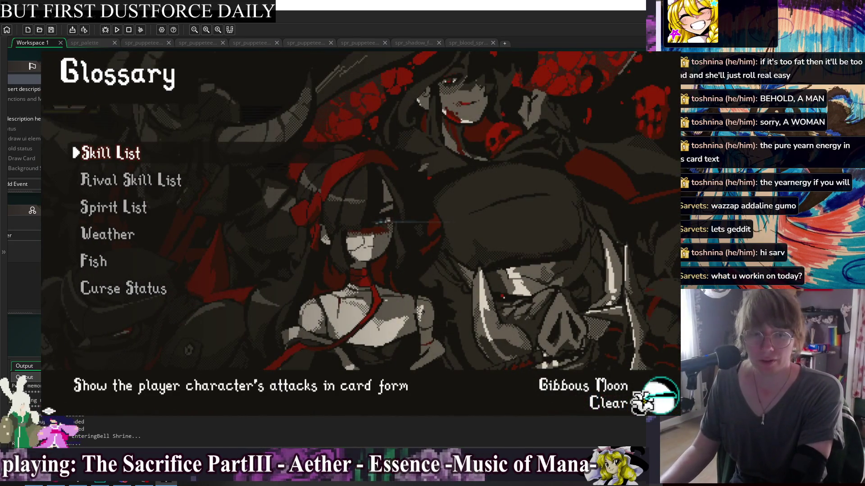
key("Return")
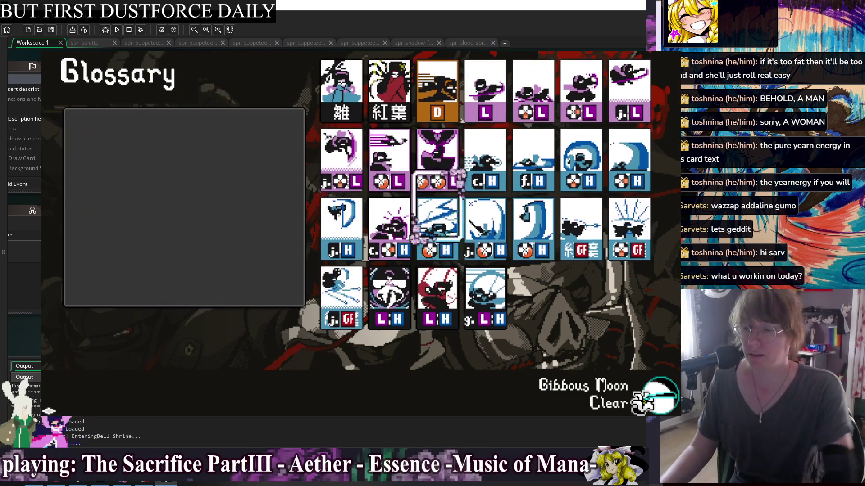
key("Left")
key("Right")
key("Down")
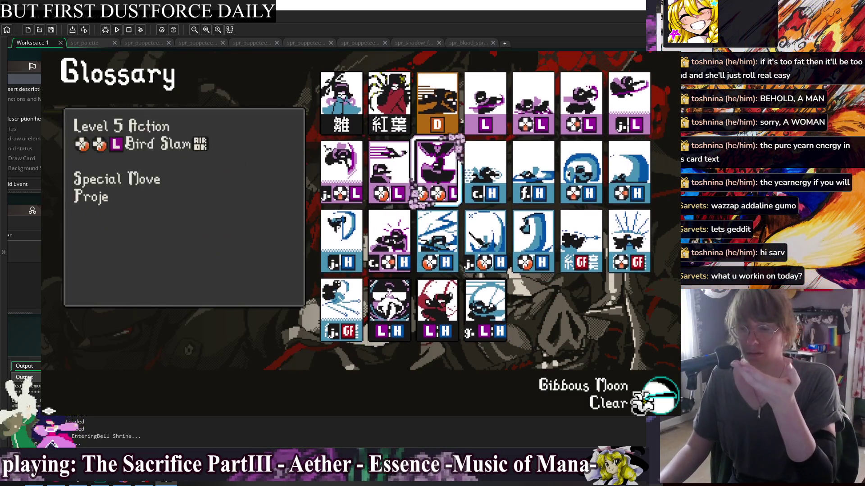
key("Down")
key("Right")
key("Right")
key("Right")
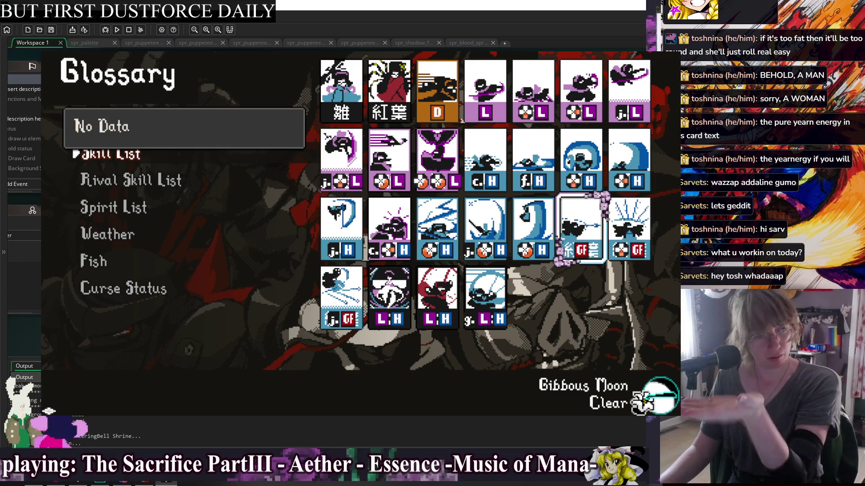
key("Escape")
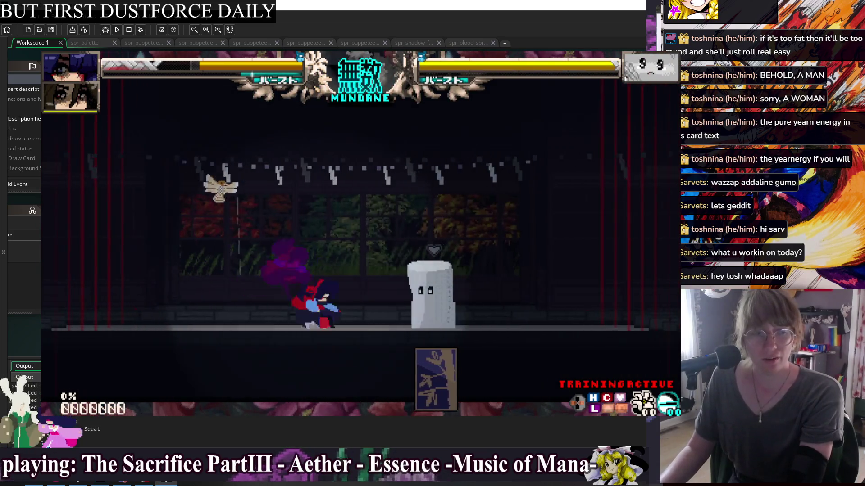
Step: Open the training Characters settings and bring up the partner spirit selection grid
key("Escape")
key("Down")
key("Down")
key("Return")
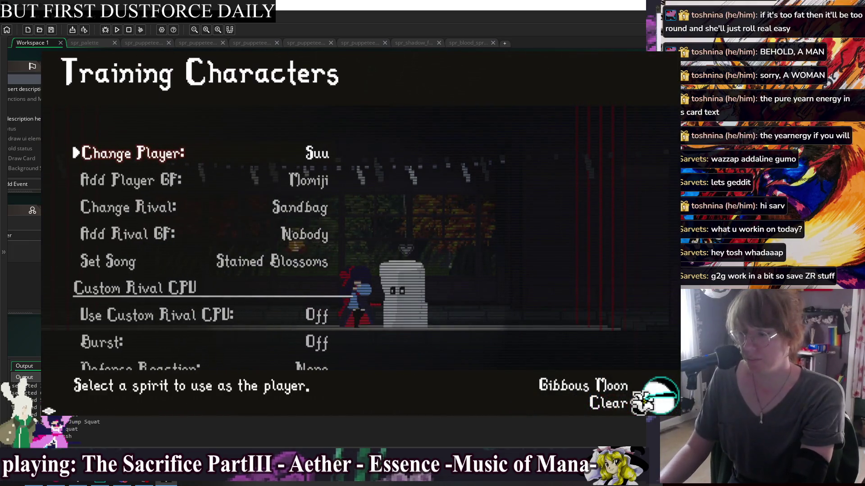
key("Down")
key("Down")
key("Escape")
key("Return")
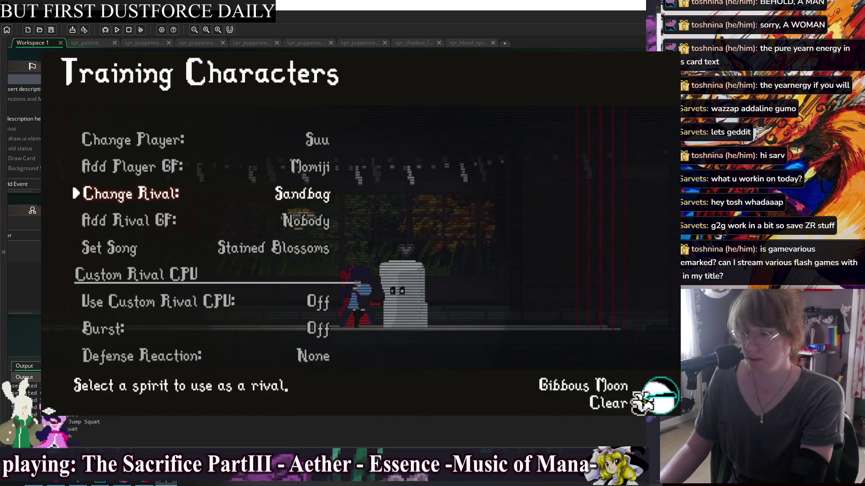
key("Return")
Step: Move through the spirit grid past Momiji and Kiku, then pick Matsu to restart training
key("Down")
key("Down")
key("Right")
key("Right")
key("Down")
key("Down")
key("Down")
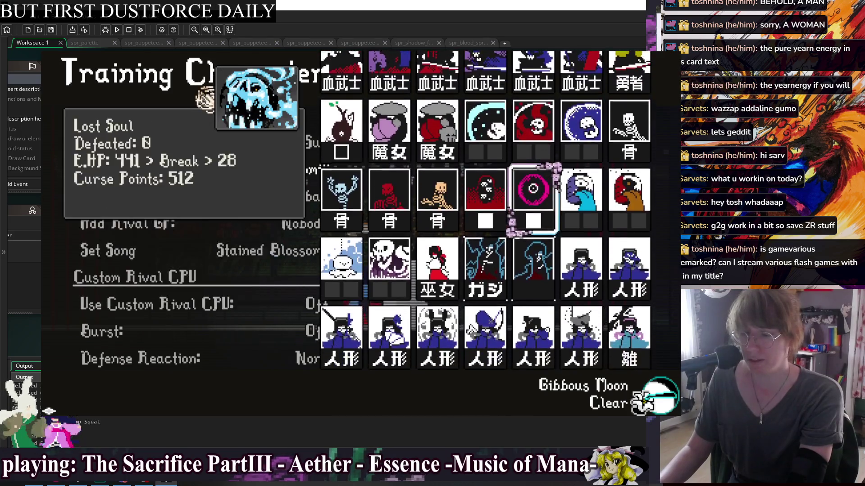
key("Down")
key("Right")
key("Down")
key("Right")
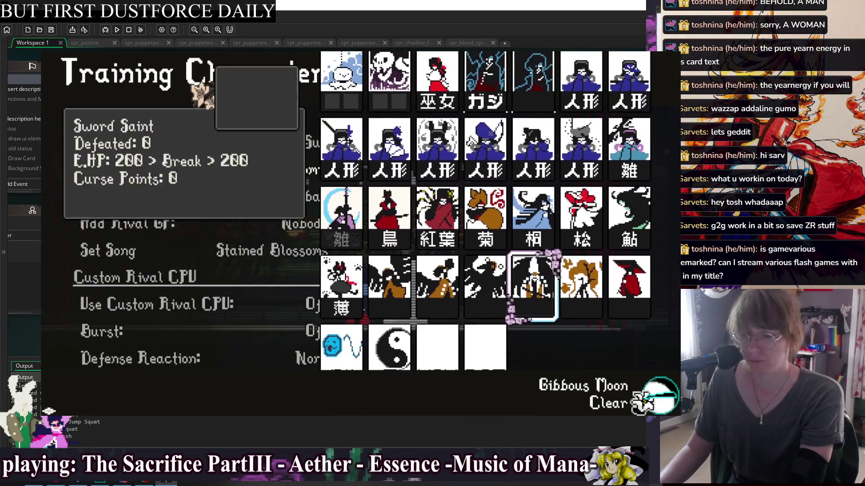
key("Left")
key("Up")
key("Up")
key("Down")
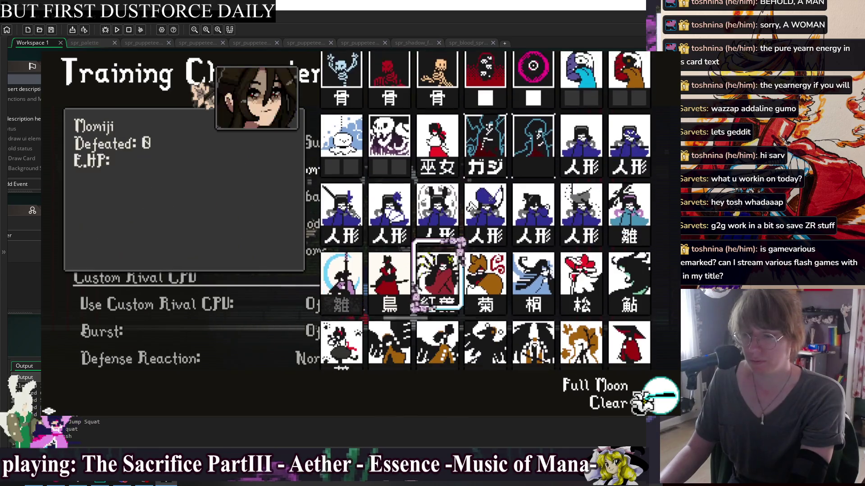
key("Down")
key("Up")
key("Right")
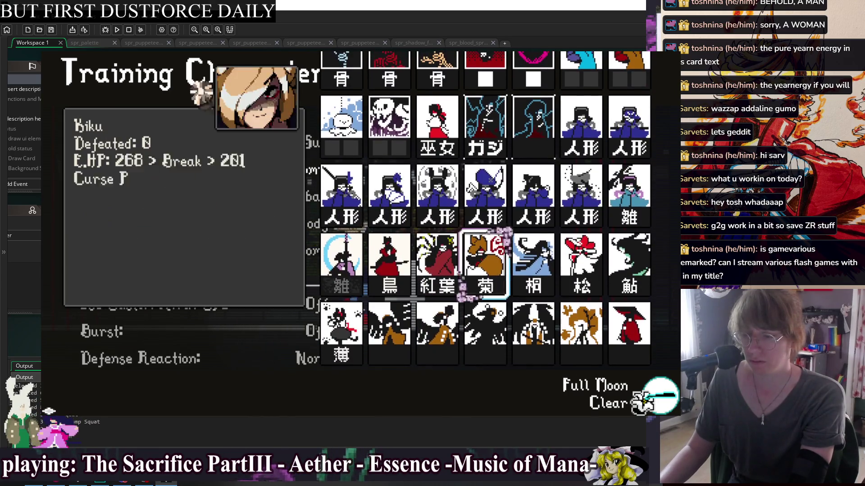
key("Right")
key("Right")
key("Return")
key("Left")
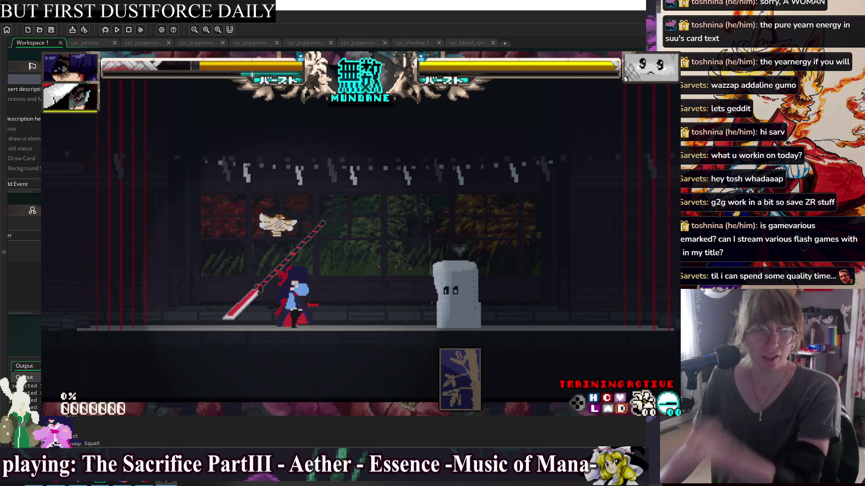
Step: Call the partner assist twice against the training dummy, then open the training settings menu
key("a")
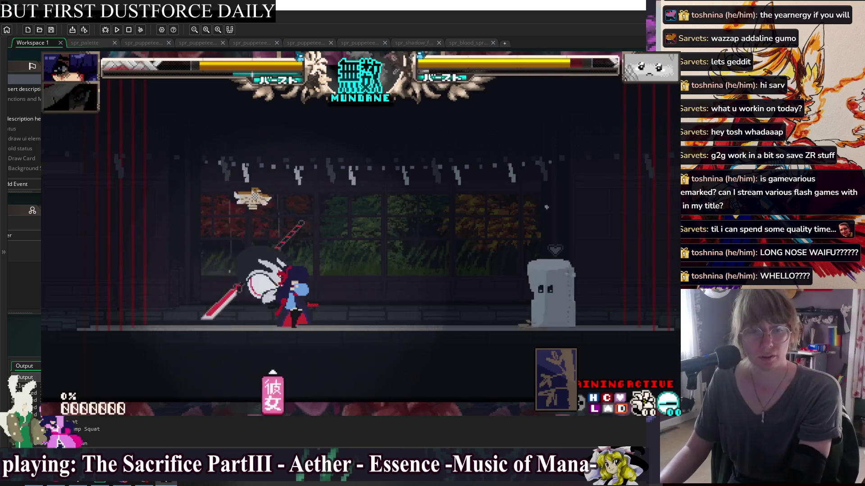
key("a")
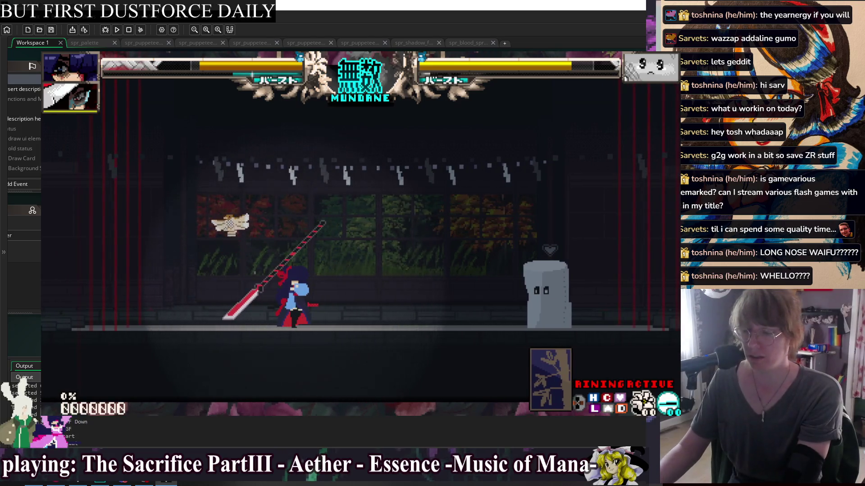
key("Escape")
key("Escape")
key("Down")
key("Down")
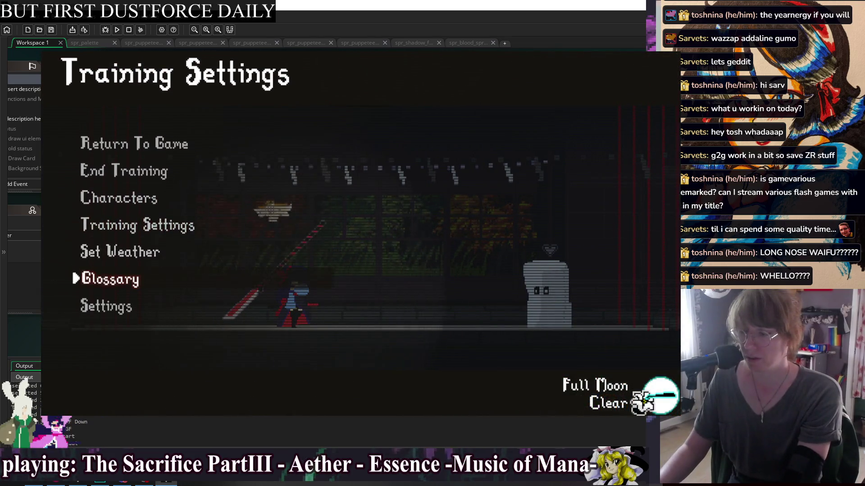
Step: Browse the Skill List cards, including Matsu's card and the red GF card, then return to the match
key("Return")
key("Return")
key("Down")
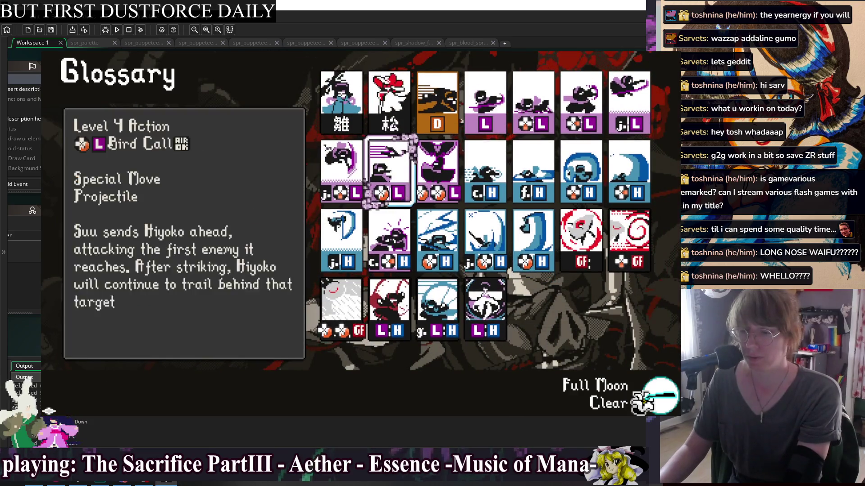
key("Up")
key("Right")
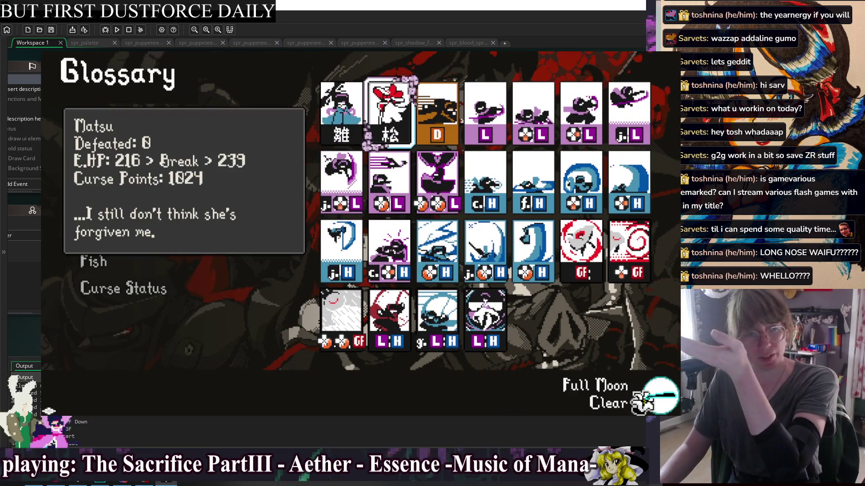
key("Down")
key("Down")
key("Down")
key("Up")
key("Down")
key("Up")
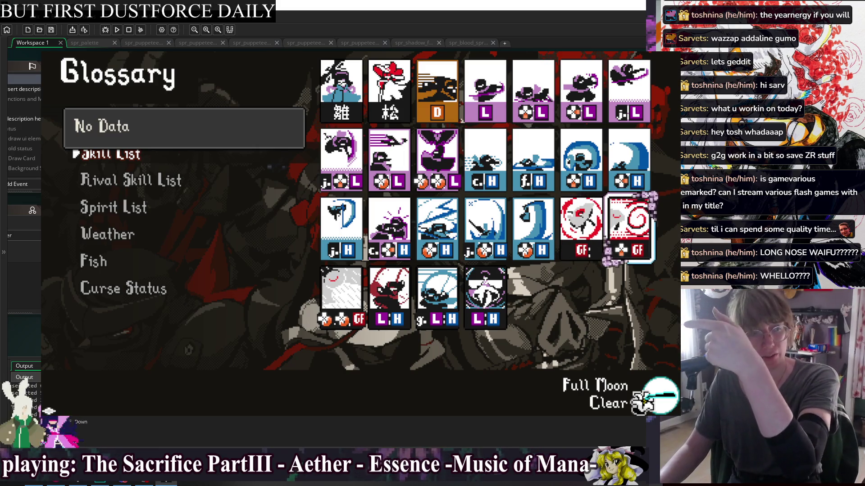
key("Right")
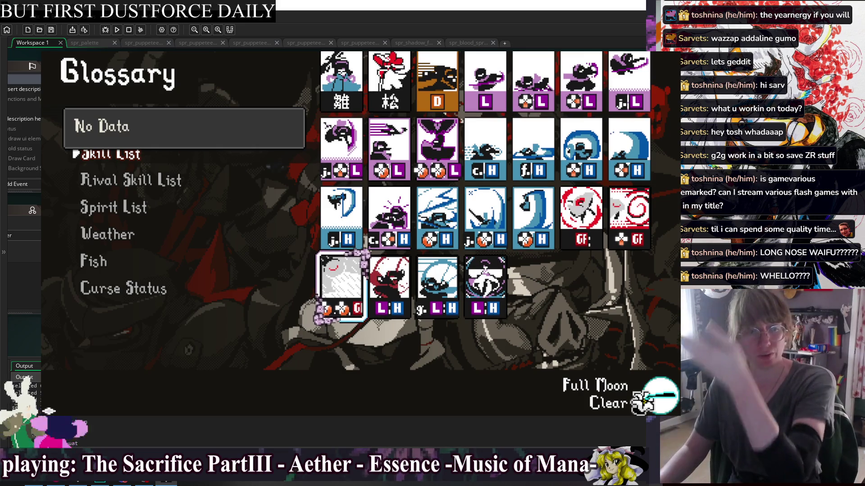
key("Return")
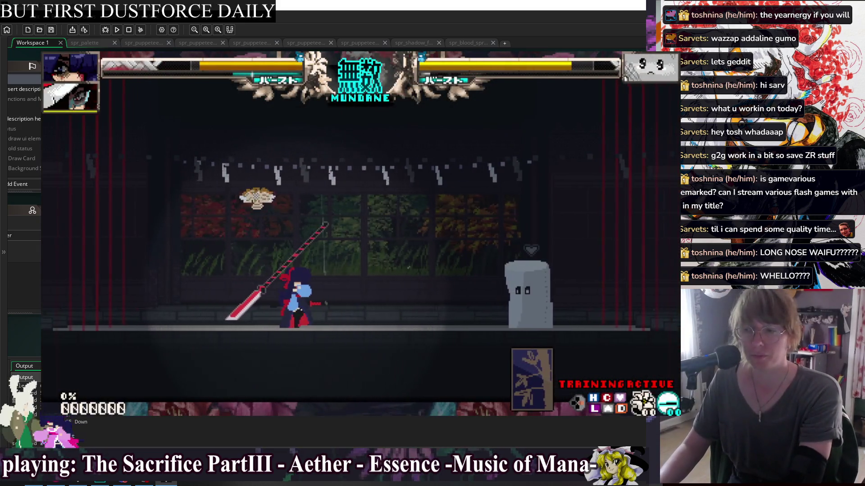
Step: Hit the dummy with three umbrella attacks, then pause and go into the Glossary
key("Down")
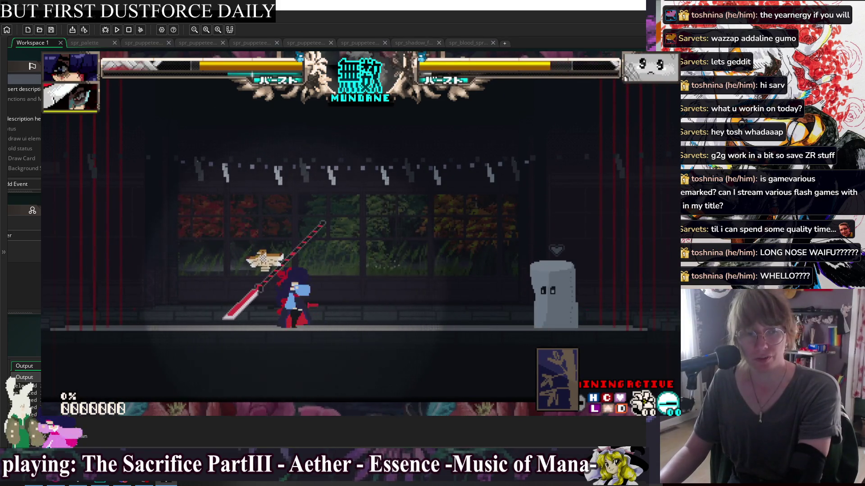
key("Down")
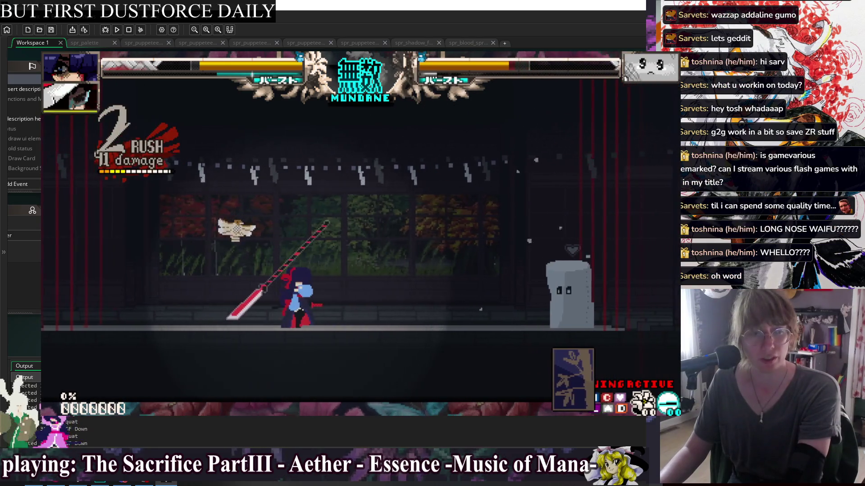
key("Down")
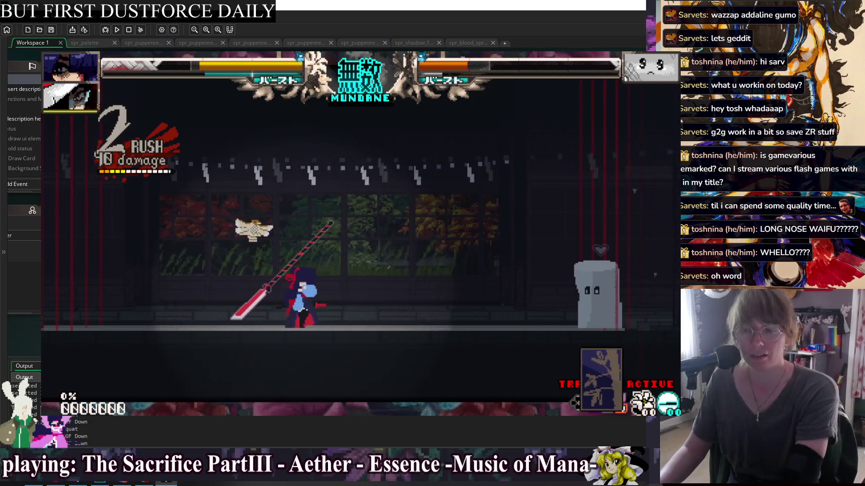
key("Escape")
key("Return")
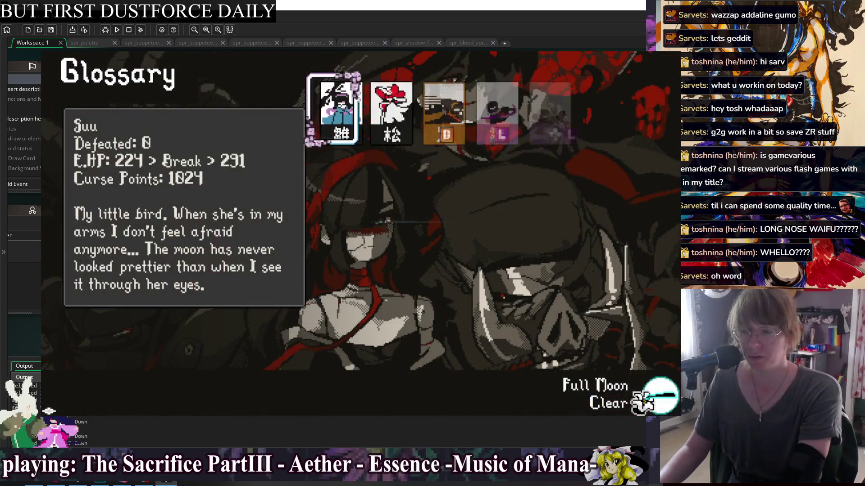
Step: Navigate the Skill List to the Dash card and read its Instant Deflect description
key("Down")
key("Right")
key("Right")
key("Escape")
key("Return")
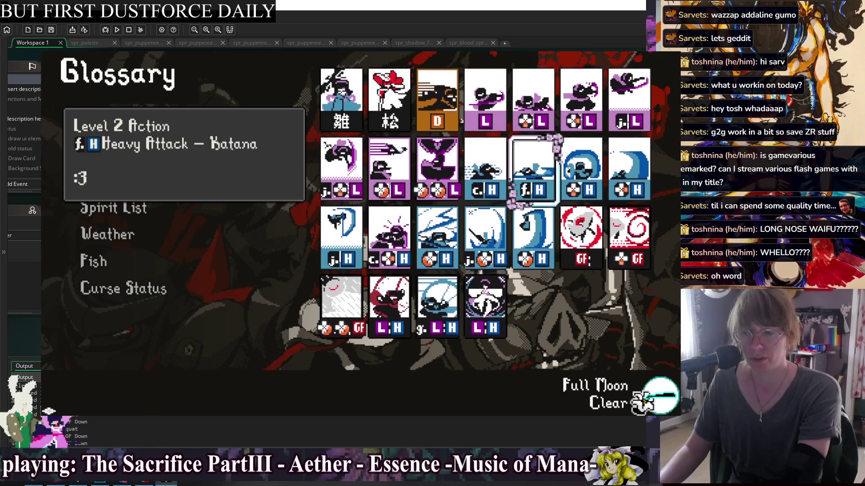
key("Right")
key("Left")
key("Right")
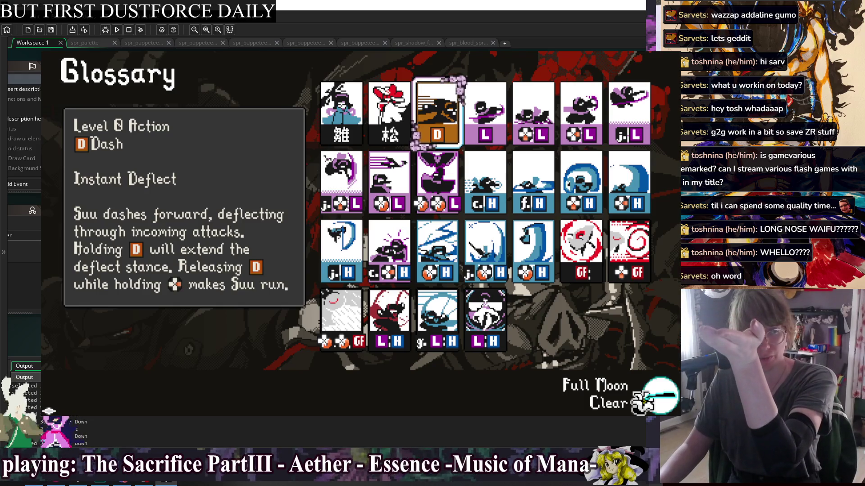
key("Down")
key("Up")
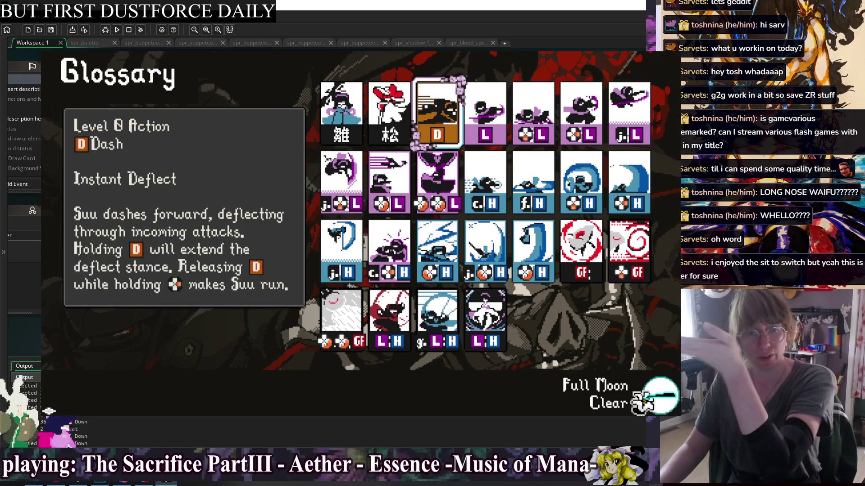
Step: Back out of the Glossary and resume the training fight
key("Escape")
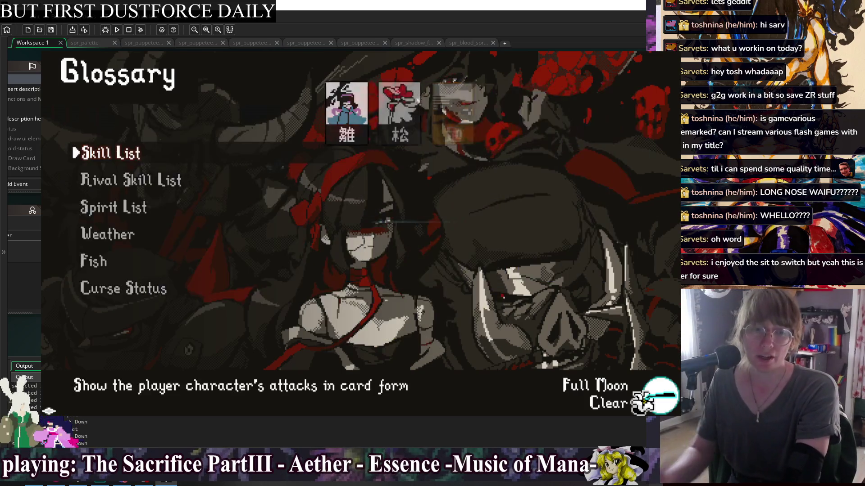
key("Escape")
key("Down")
key("Down")
key("Return")
key("Right")
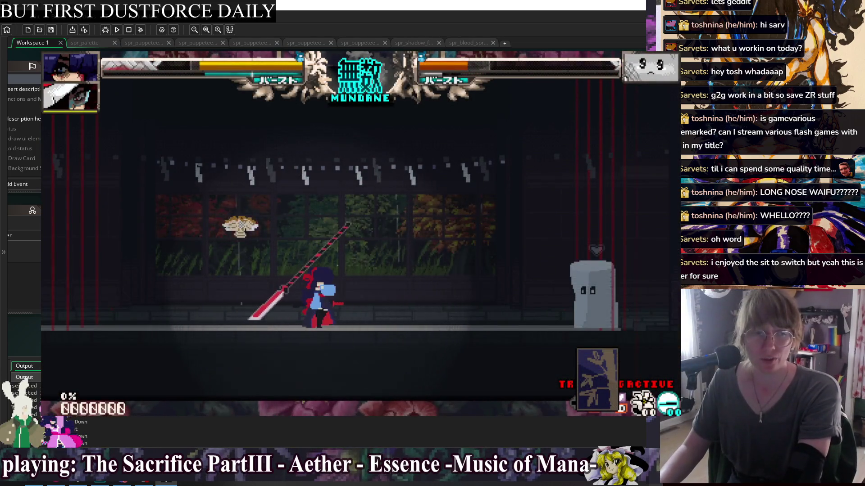
Step: Jump, crouch and dash around the dummy while the white summon attacks
key("Up")
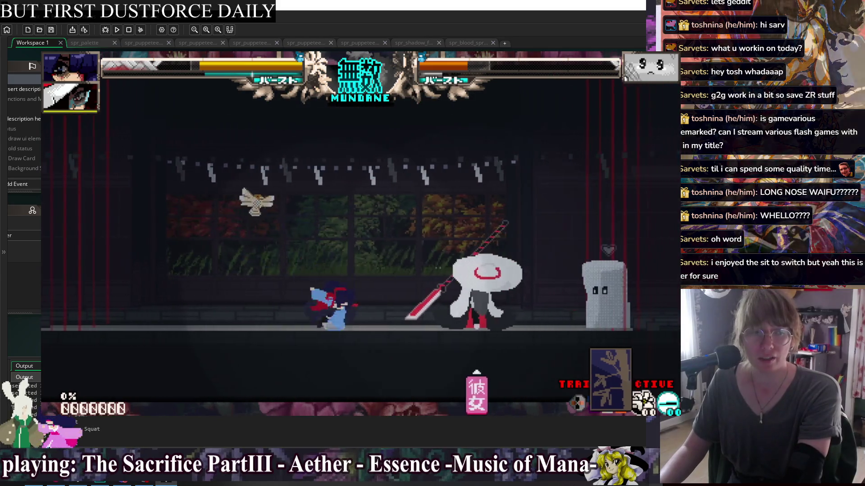
key("Up")
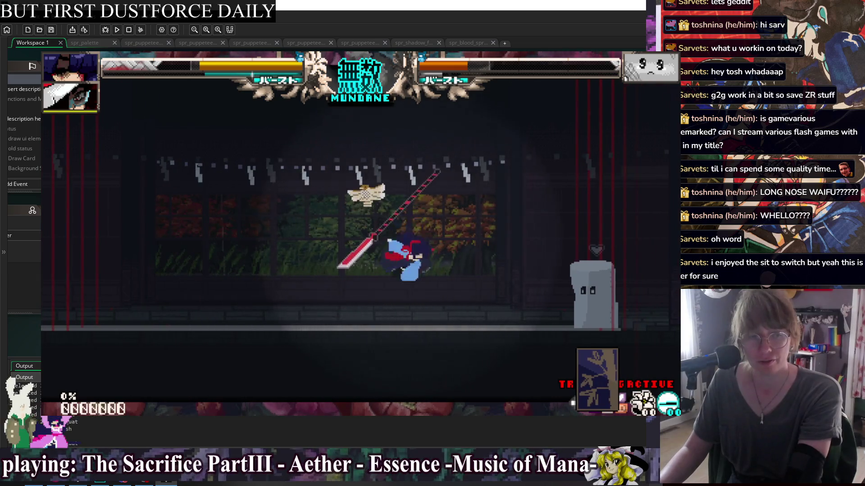
key("Up")
key("Right")
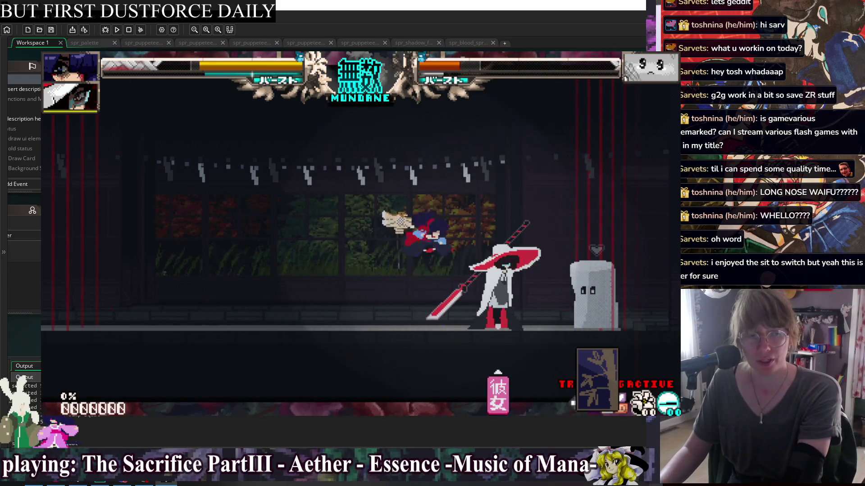
key("Down")
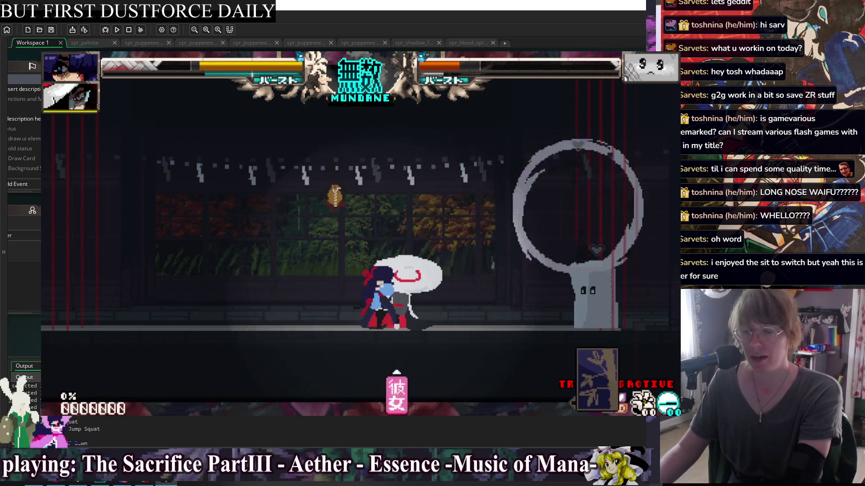
Step: Pause training and go to Characters > Change Rival to show the rival grid
key("Escape")
key("Down")
key("Down")
key("Return")
key("Down")
key("Down")
key("Up")
key("Up")
key("Up")
key("Down")
key("Up")
key("Down")
key("Down")
key("Return")
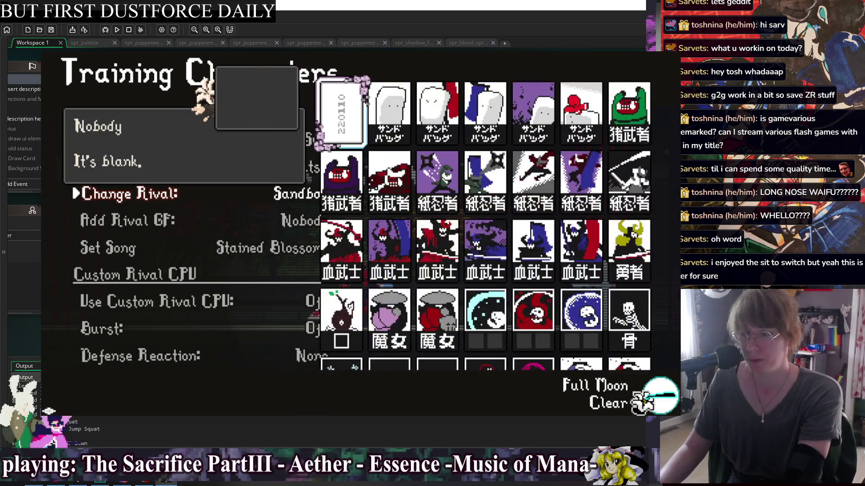
Step: Pick Green Paper Ninja as the training rival and back out to the menu
key("Down")
key("Return")
key("Escape")
Step: Raise Curse Level to 2.0 in Training Settings, then return to the pause menu
key("Down")
key("Return")
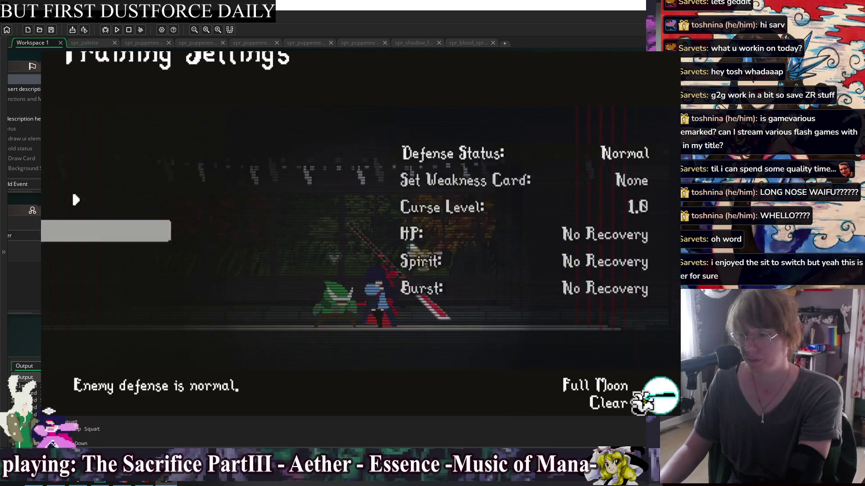
key("Down")
key("Down")
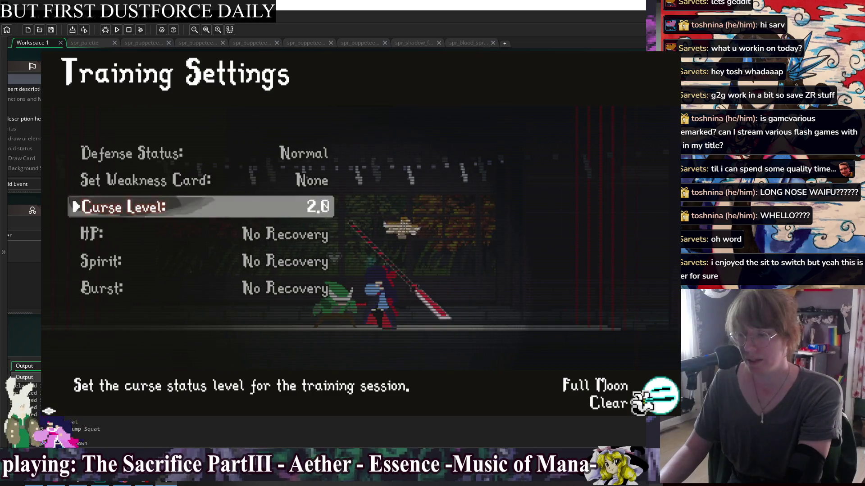
key("Right")
key("Escape")
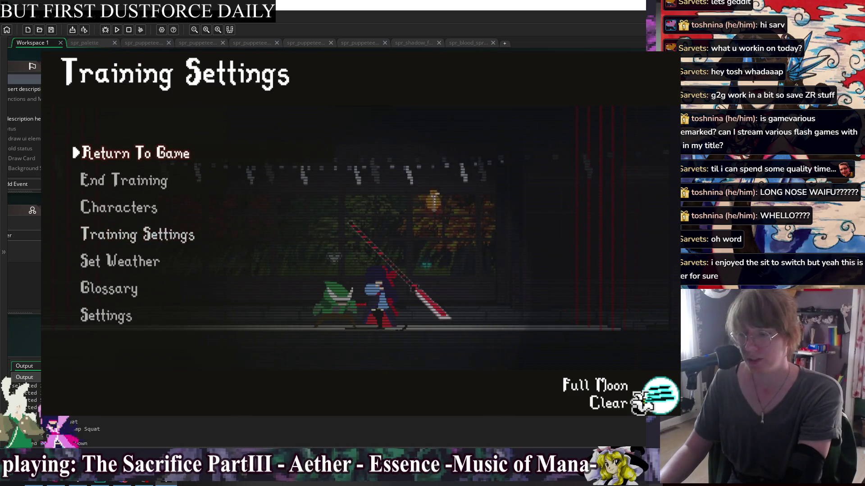
key("Return")
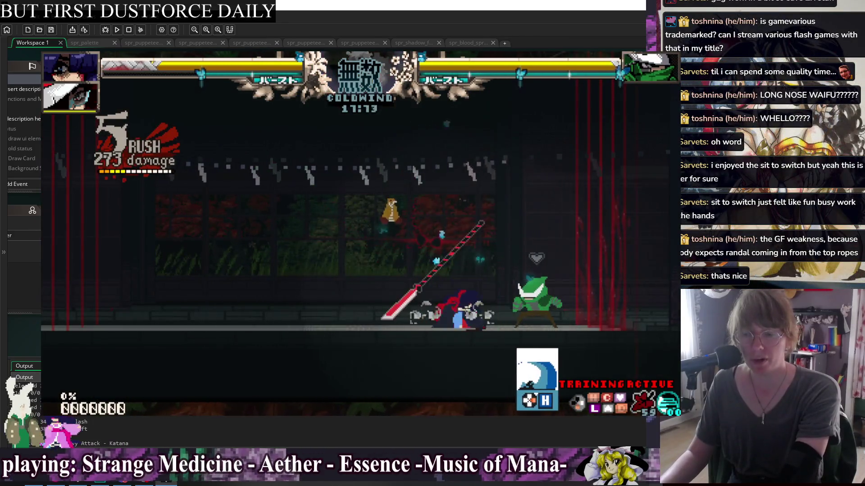
Step: Fight the Green Paper Ninja until a 273-damage knockout, then pause the game
key("Escape")
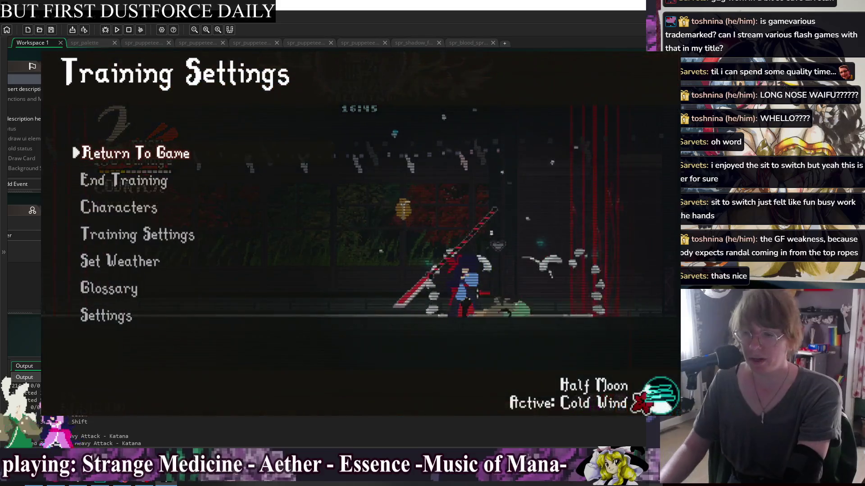
Step: Check the Curse Level in Training Settings, now 4.9, and resume fighting
key("Down")
key("Return")
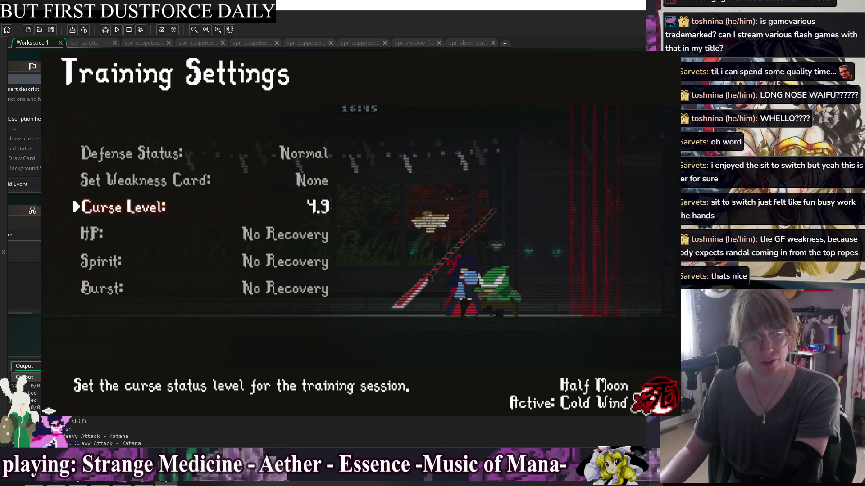
key("Escape")
key("Escape")
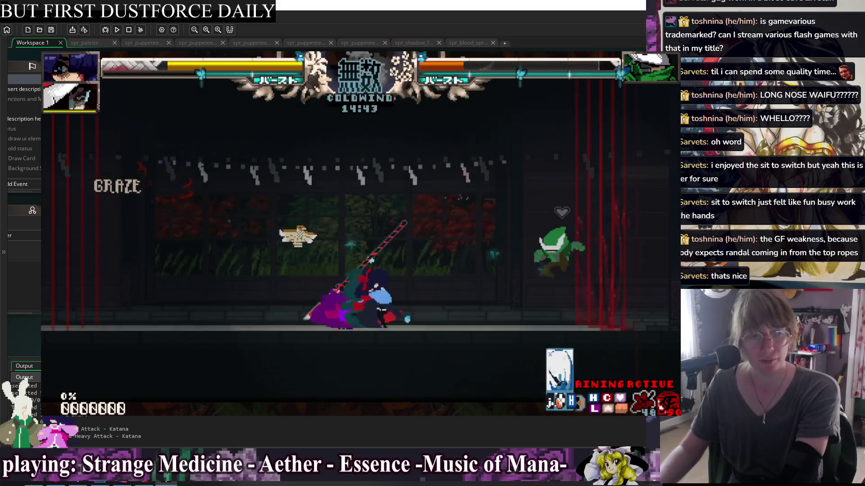
Step: Change the rival to the Naginata Doll via Characters > Change Rival and resume the match
key("Escape")
key("Down")
key("Down")
key("Return")
key("Return")
key("Down")
key("Down")
key("Down")
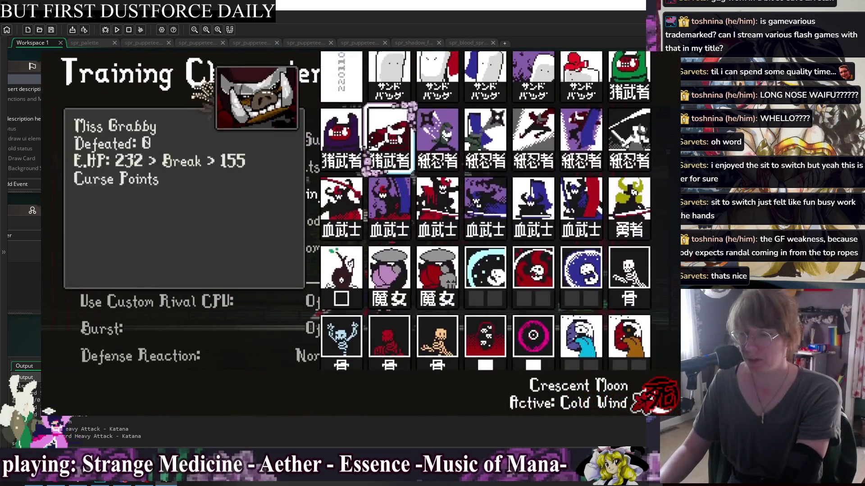
key("Return")
key("Return")
key("Down")
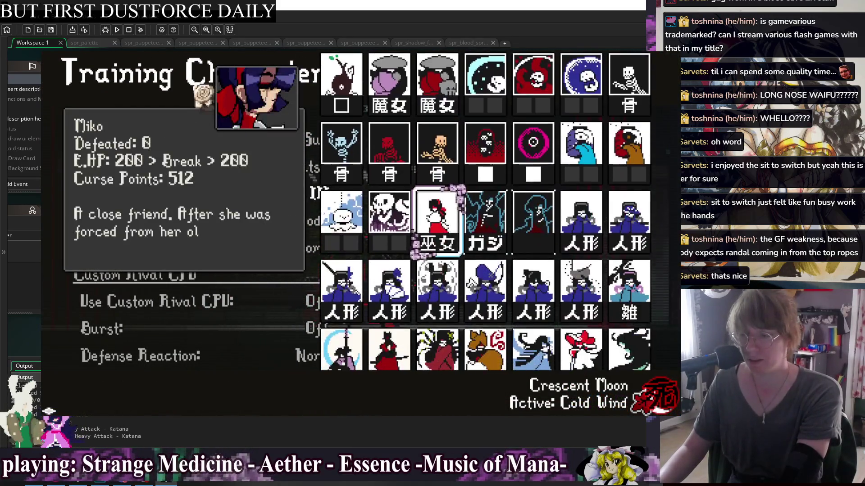
key("Down")
key("Left")
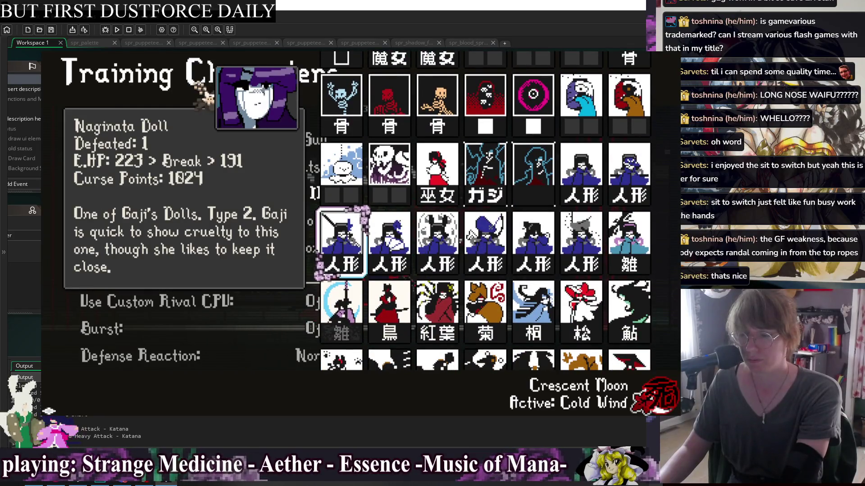
key("Return")
key("Escape")
key("Return")
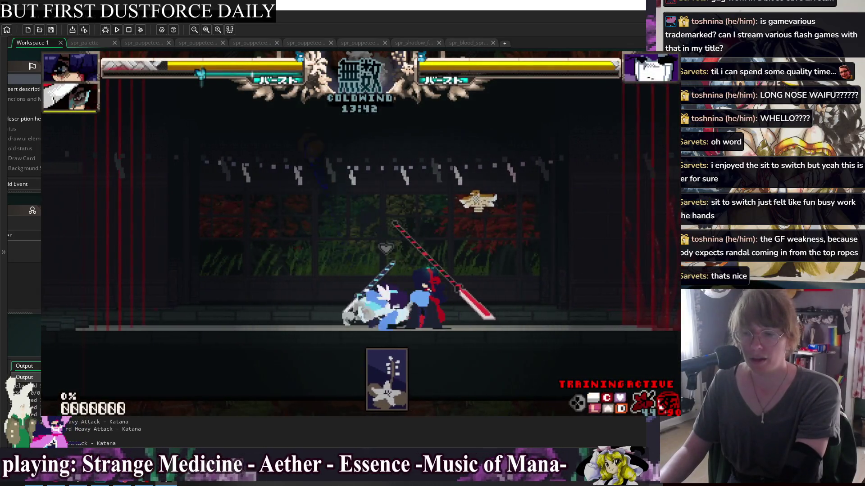
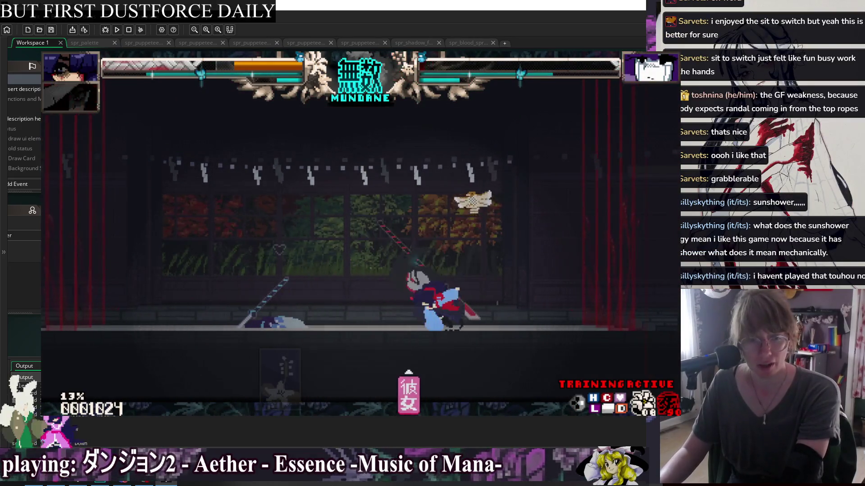
Step: Set Change Rival to Guard Sandbag in the Characters settings and resume the match
key("Escape")
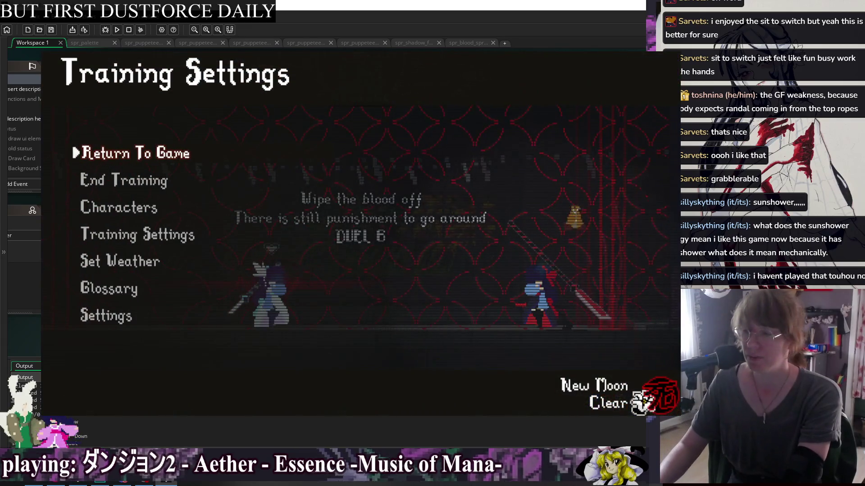
key("Down")
key("Down")
key("Return")
key("Return")
key("Escape")
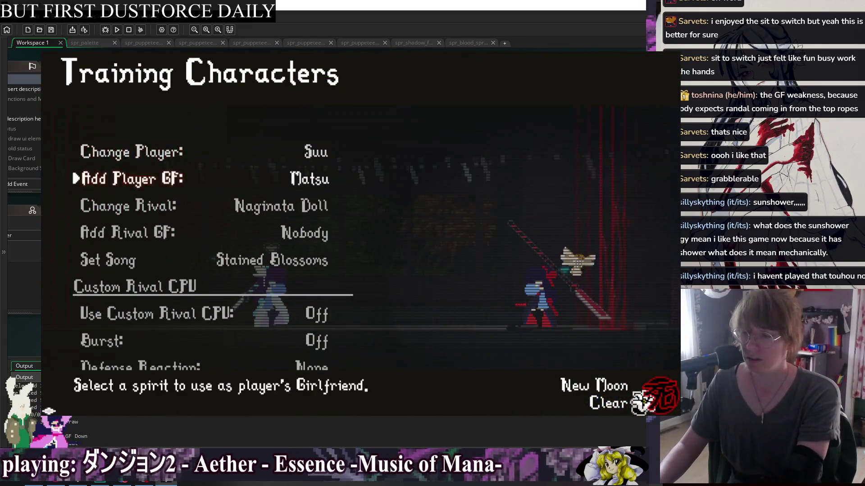
key("Down")
key("Return")
key("Up")
key("Return")
key("Down")
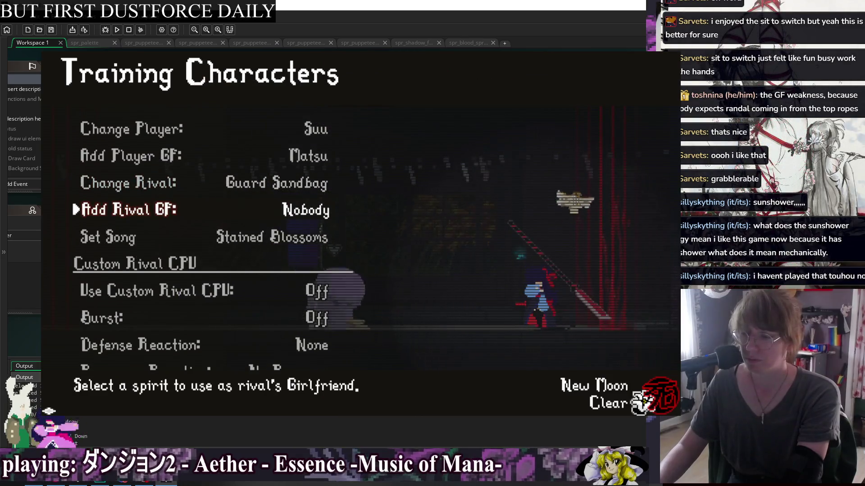
key("Escape")
key("Return")
Step: Attack the sandbag with jumps, dashes and katana combos until it breaks
key("Left")
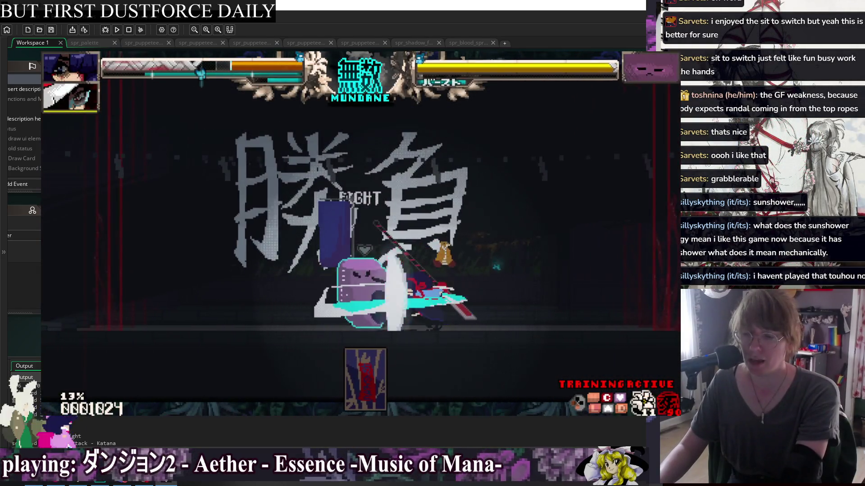
key("Up")
key("Left")
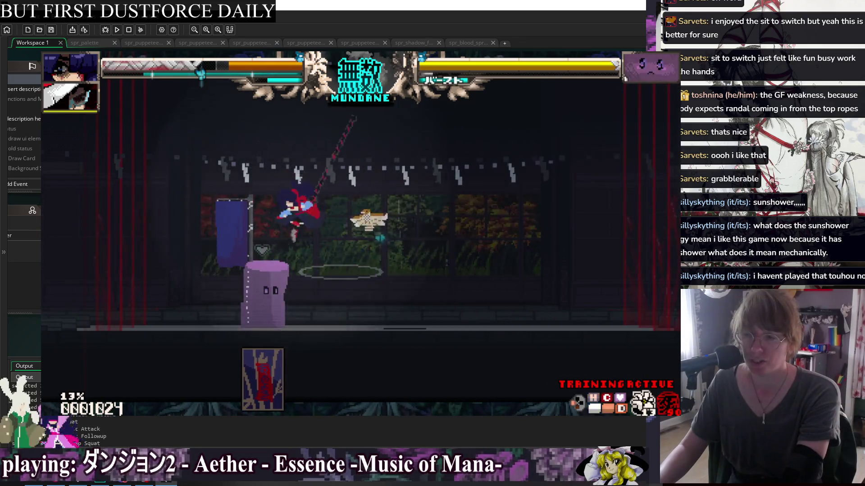
key("x")
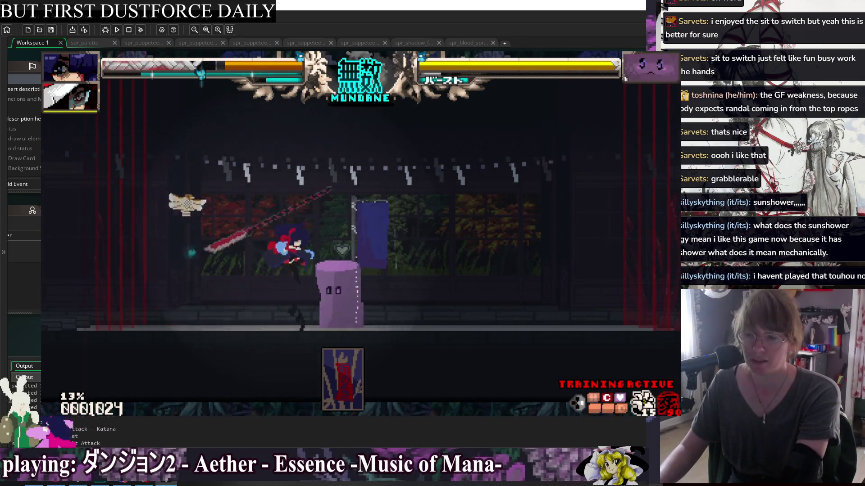
key("x")
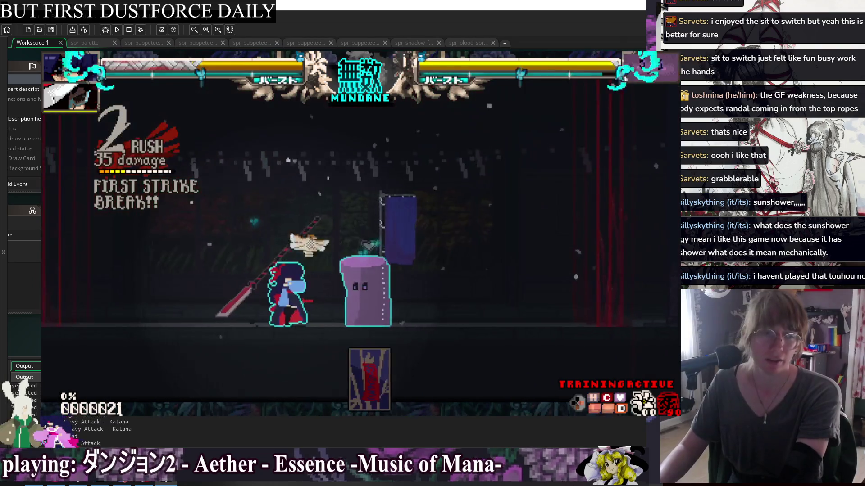
key("x")
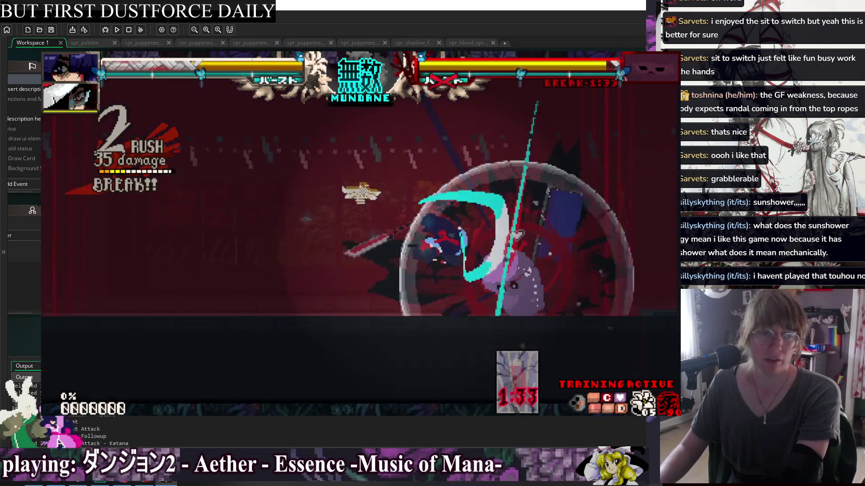
Step: Pause the match again and move down to the weather settings
key("Escape")
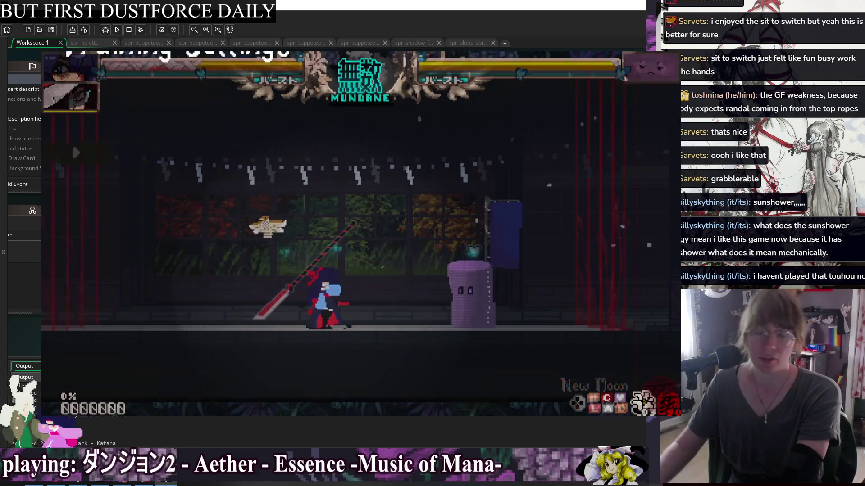
key("Down")
key("Down")
key("Down")
key("Down")
key("z")
key("Down")
key("Down")
key("Down")
key("Down")
key("Down")
key("Down")
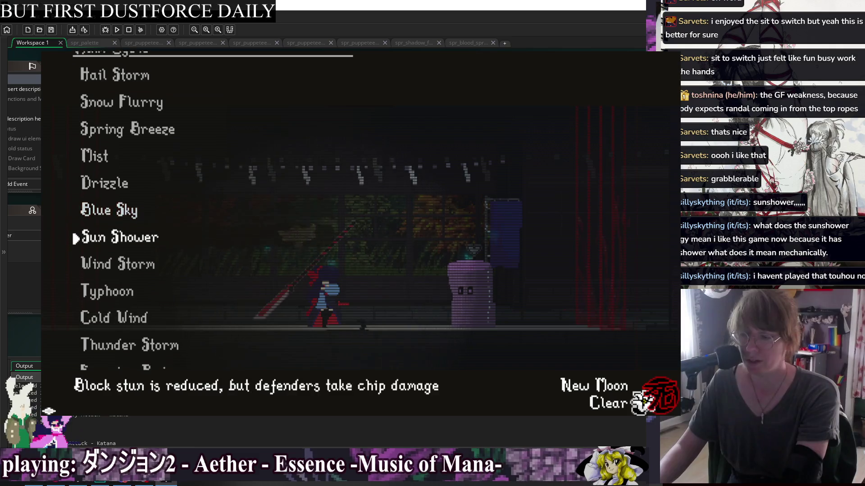
Step: Confirm Sun Shower as the active weather and start slashing the sandbag's guard
key("z")
key("Right")
key("z")
key("z")
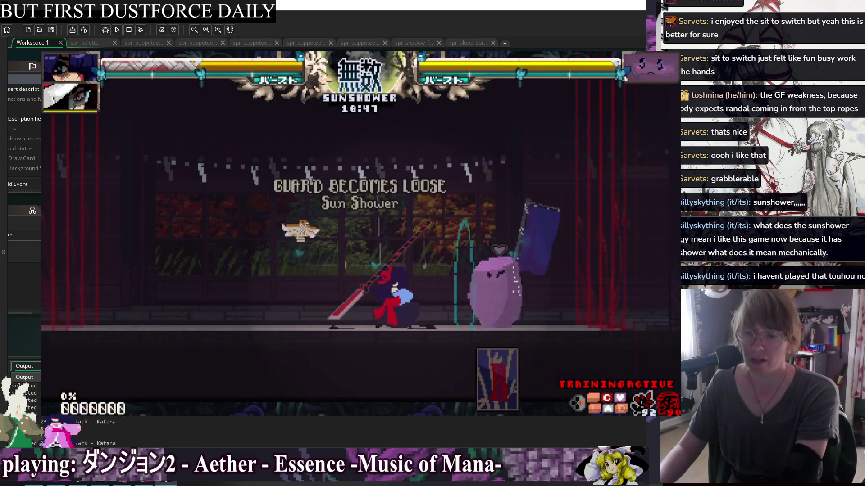
key("Right")
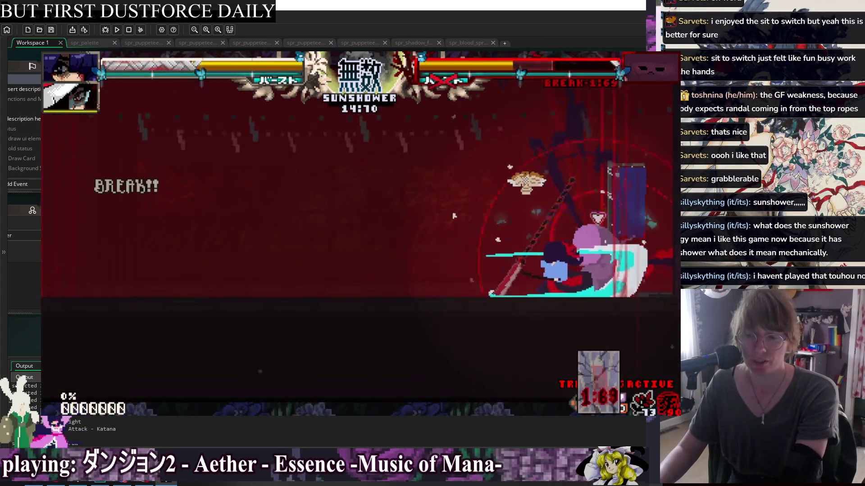
key("z")
Step: Keep dashing in and landing heavy katana slashes on the sandbag
key("Right")
key("z")
key("z")
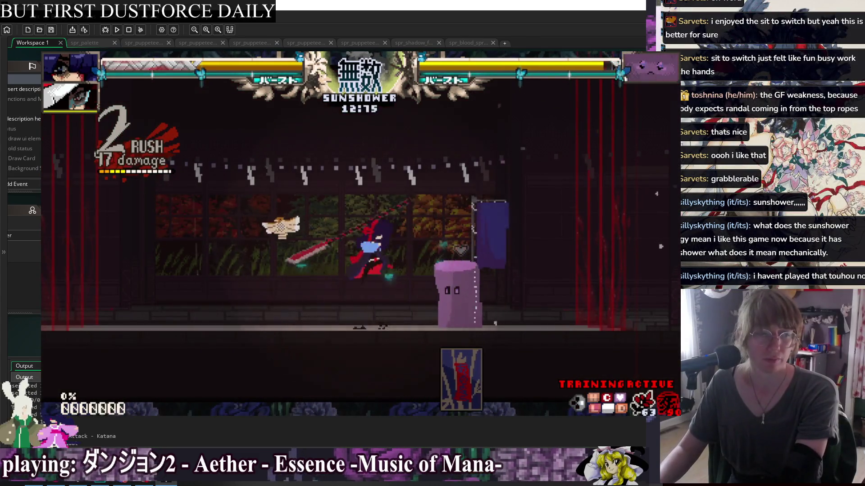
key("Right")
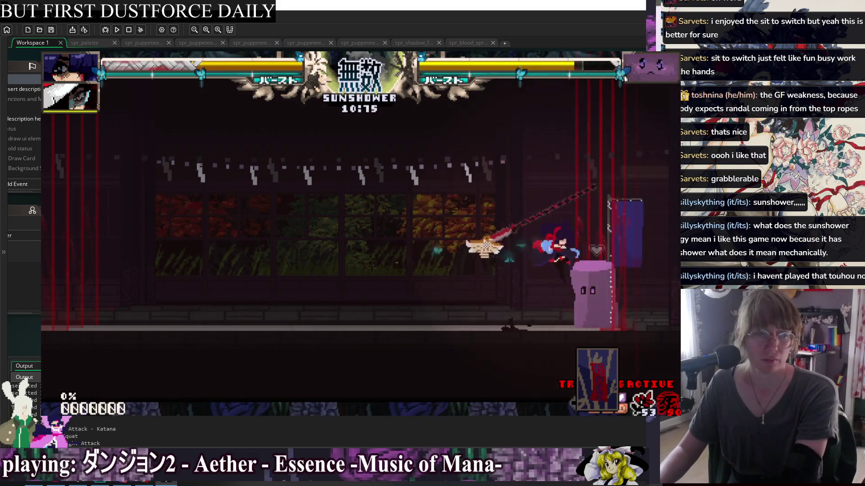
key("z")
key("z")
key("z")
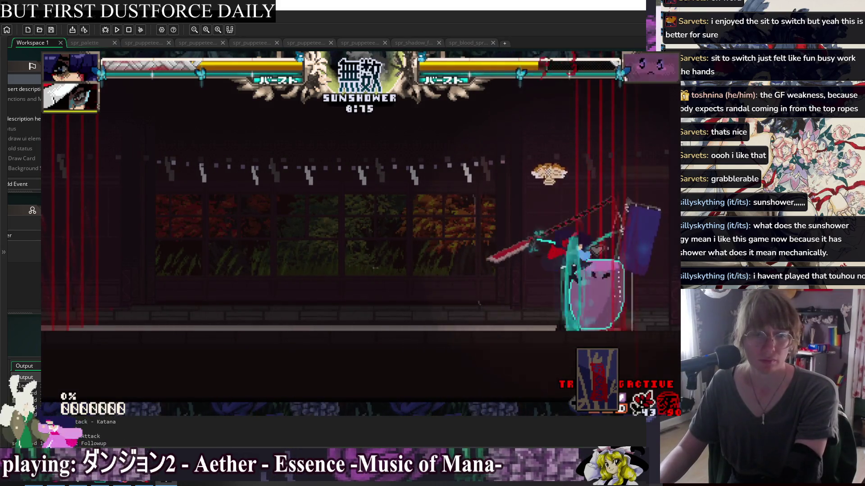
key("z")
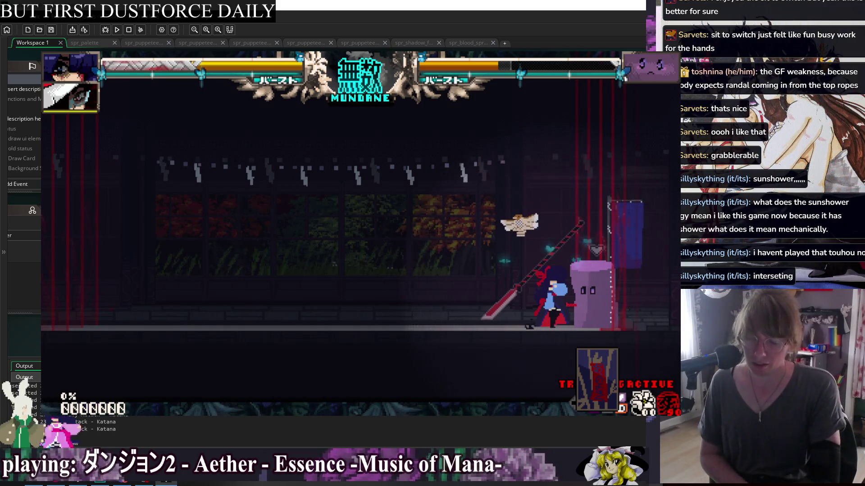
key("F1")
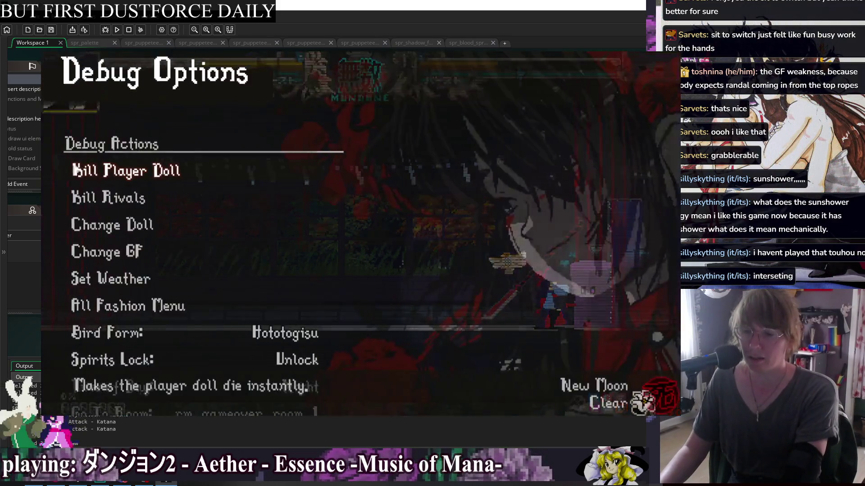
key("Return")
key("Return")
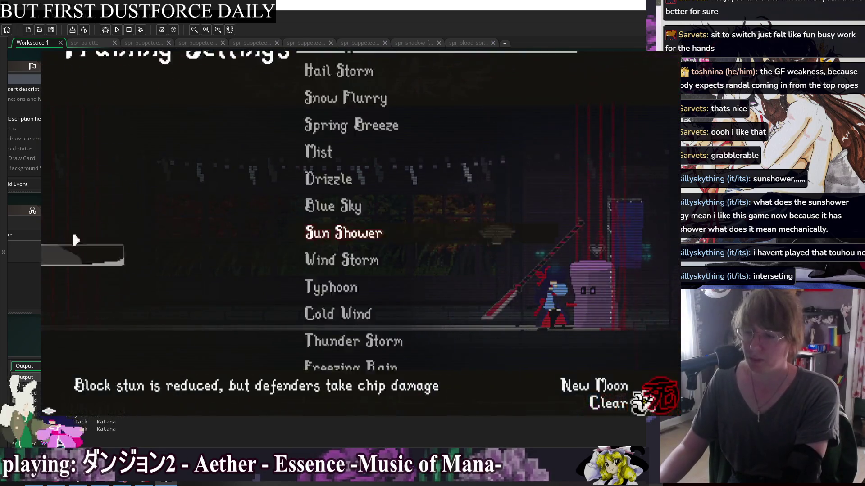
key("Up")
key("Up")
key("Up")
key("Up")
key("Up")
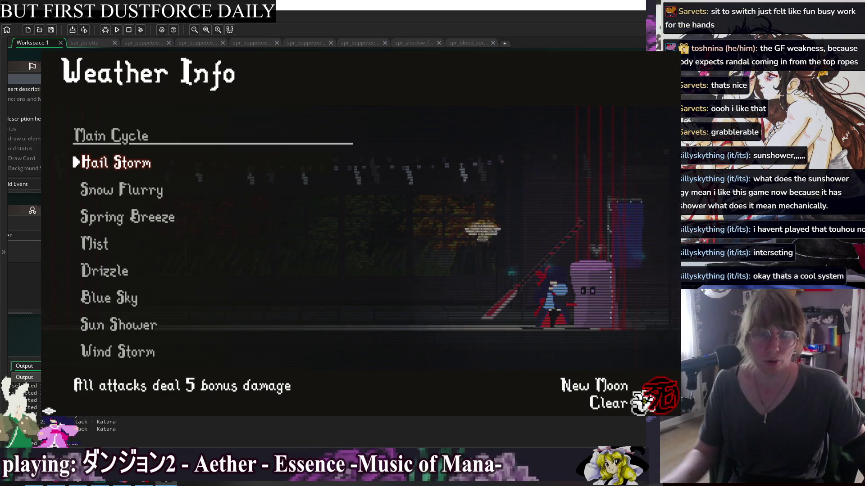
key("Down")
key("Down")
key("Down")
key("Up")
key("Up")
key("Up")
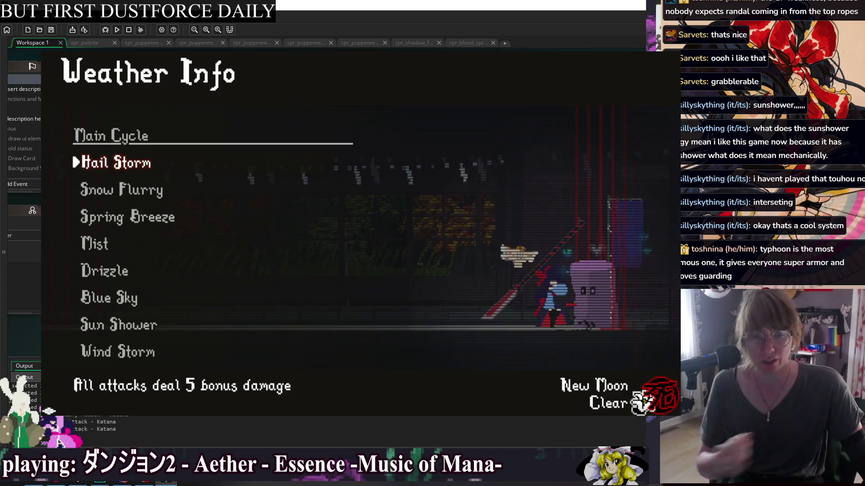
key("Down")
key("Down")
key("Down")
key("Down")
key("Down")
key("Up")
key("Up")
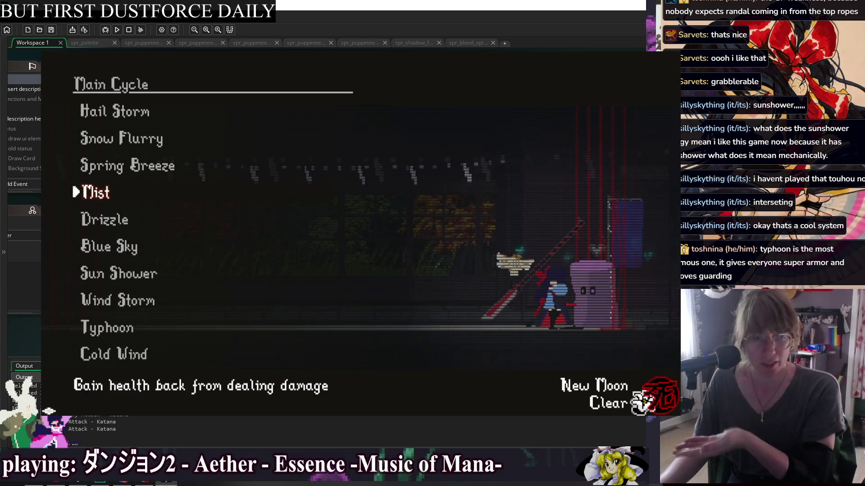
key("Down")
key("Down")
key("Down")
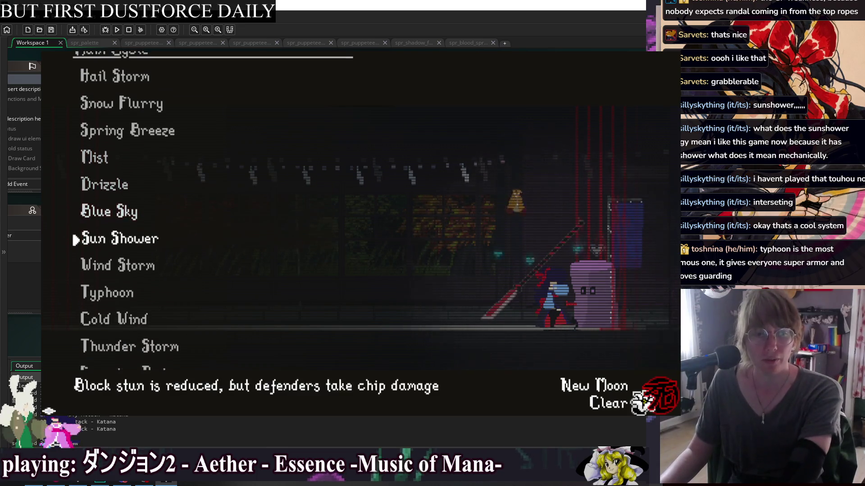
key("Down")
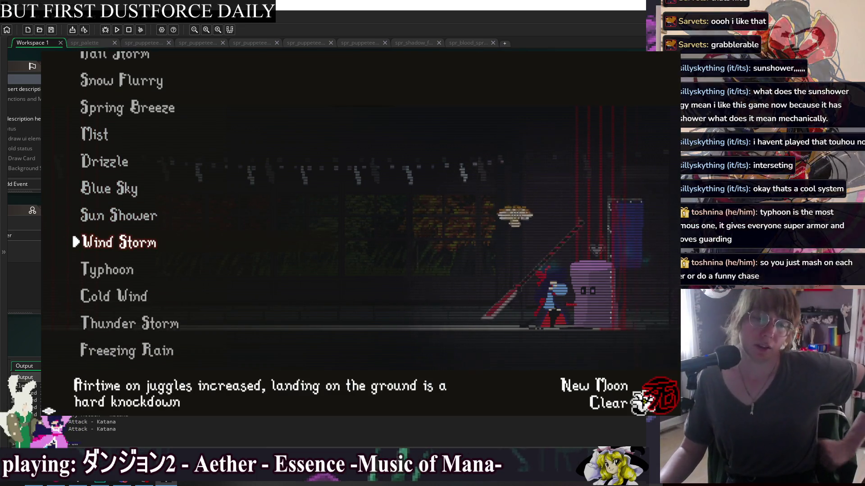
key("Down")
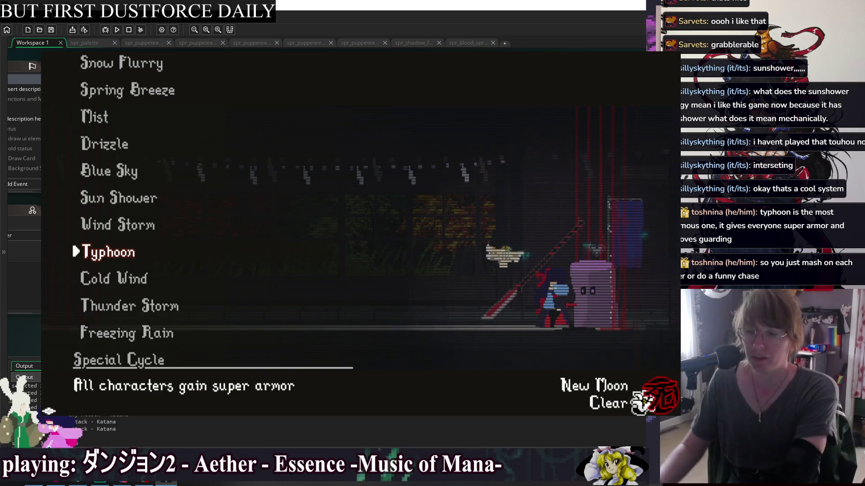
key("Return")
key("Left")
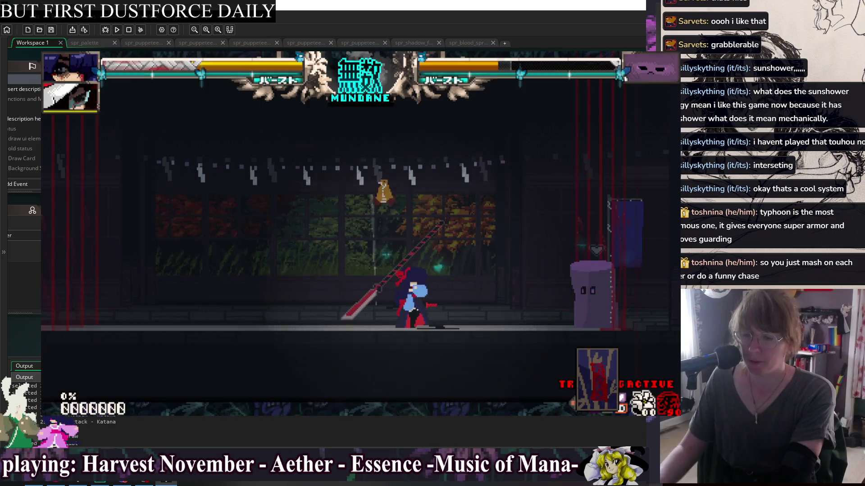
key("Escape")
key("Up")
key("Up")
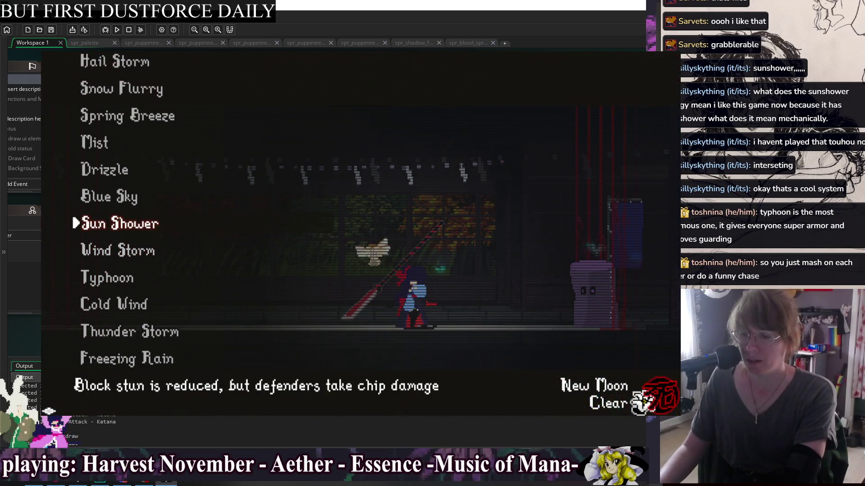
key("Return")
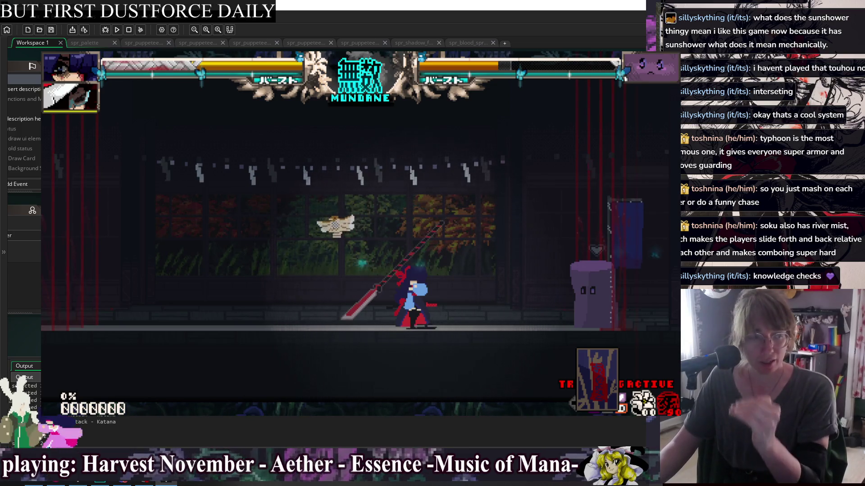
key("F1")
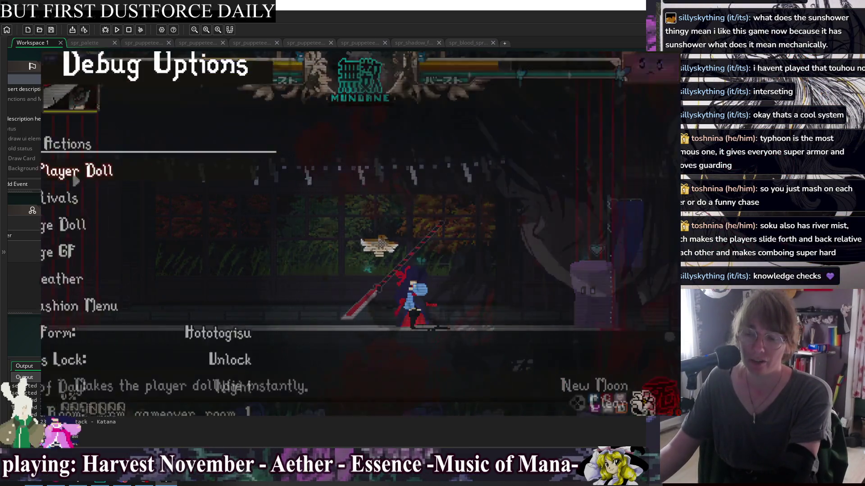
key("Return")
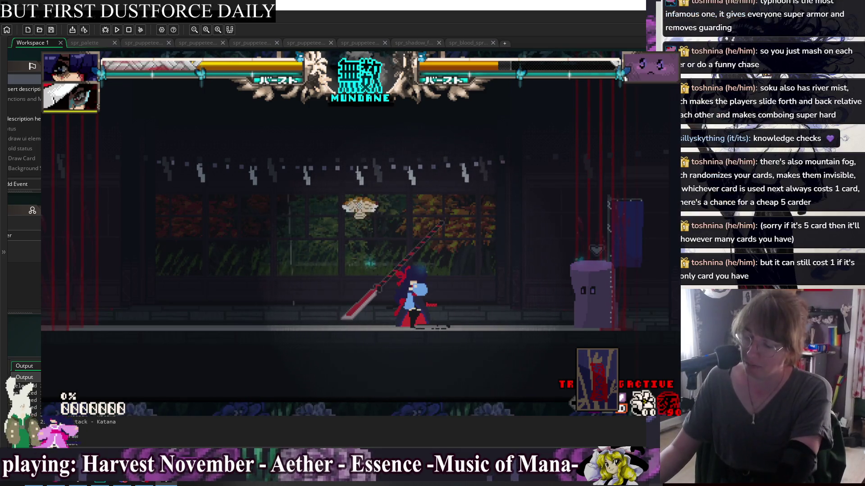
key("Escape")
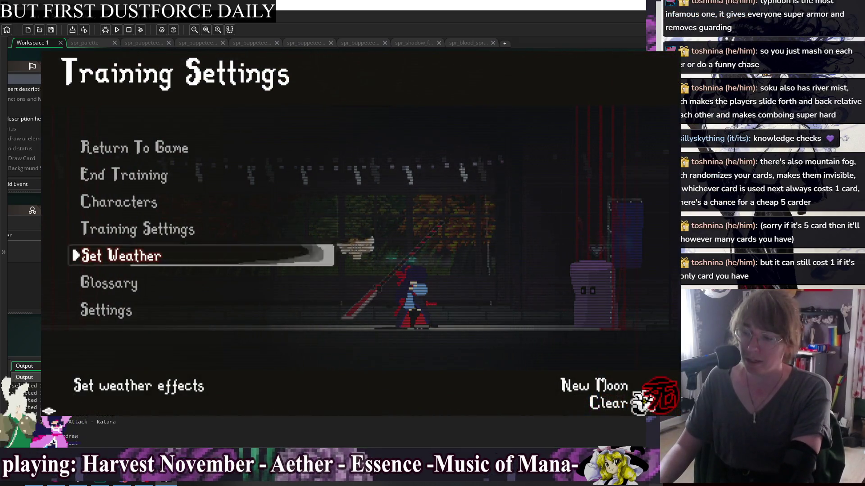
Step: Set Thunder Storm as the persisting weather
key("Return")
key("Down")
key("Down")
key("Down")
key("Down")
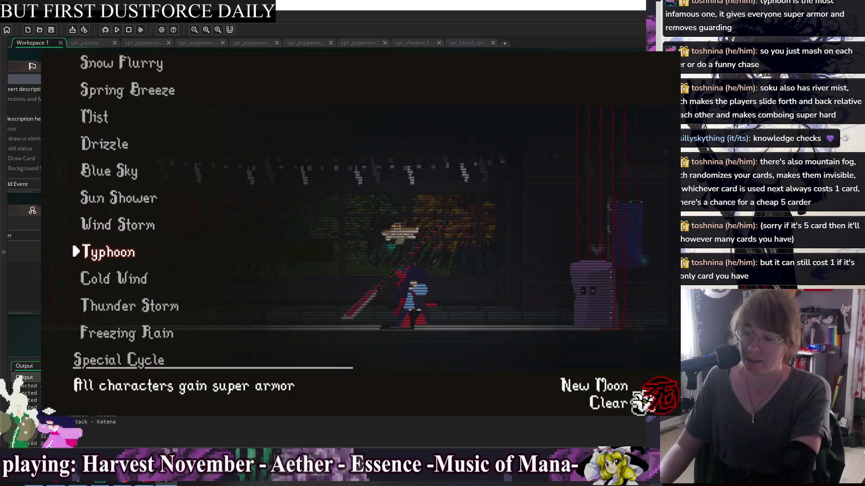
key("Return")
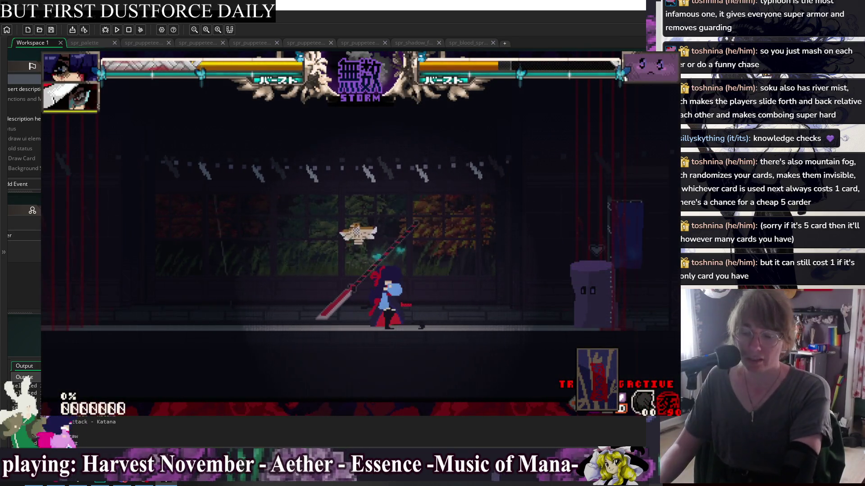
Step: Move up the weather list and set Sun Shower as the active weather
key("w")
key("Up")
key("Up")
key("Up")
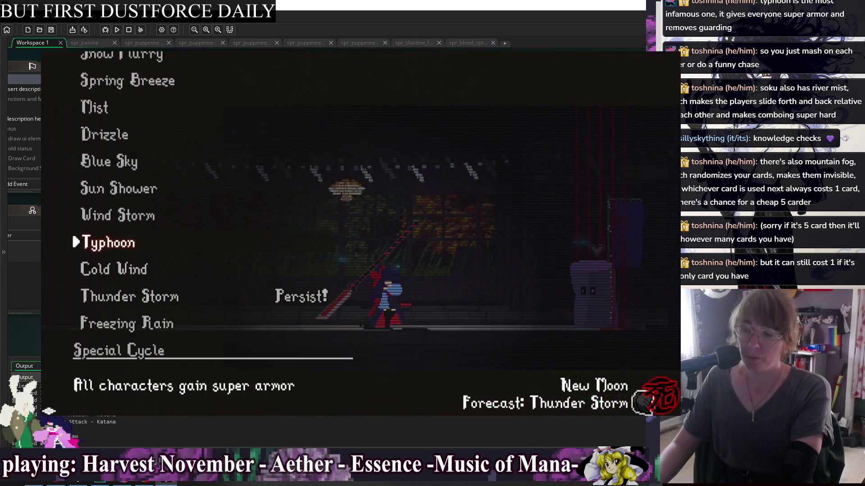
key("Up")
key("Return")
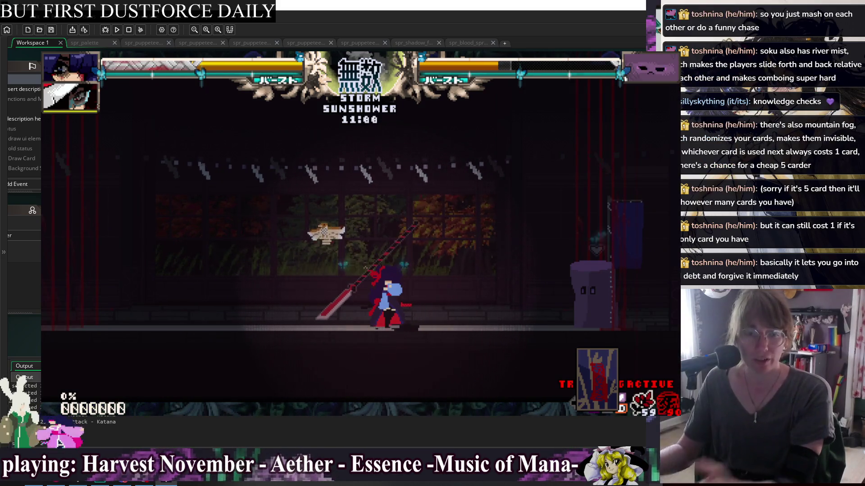
key("Tab")
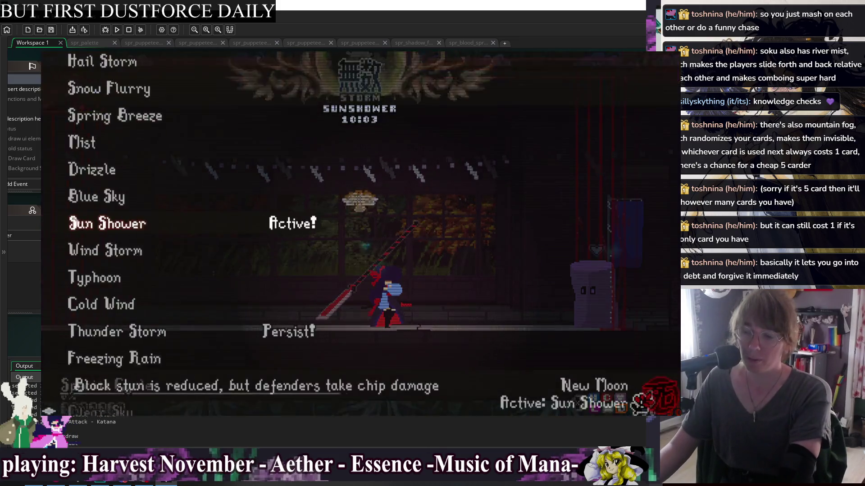
Step: Confirm Spring Breeze as the forecast, resume the fight, then reopen the Weather Info list
key("Down")
key("Down")
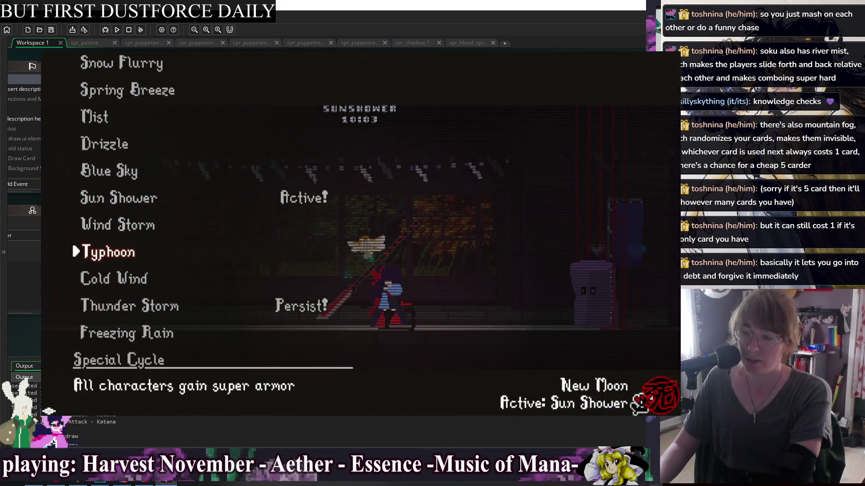
key("Down")
key("Down")
key("Down")
key("Up")
key("Up")
key("Up")
key("Up")
key("Up")
key("Down")
key("Down")
key("Down")
key("Up")
key("Up")
key("Return")
key("Escape")
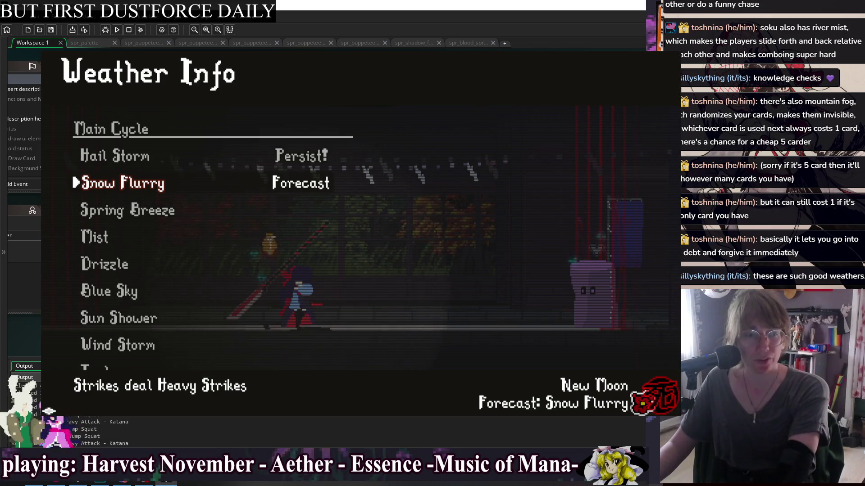
key("Down")
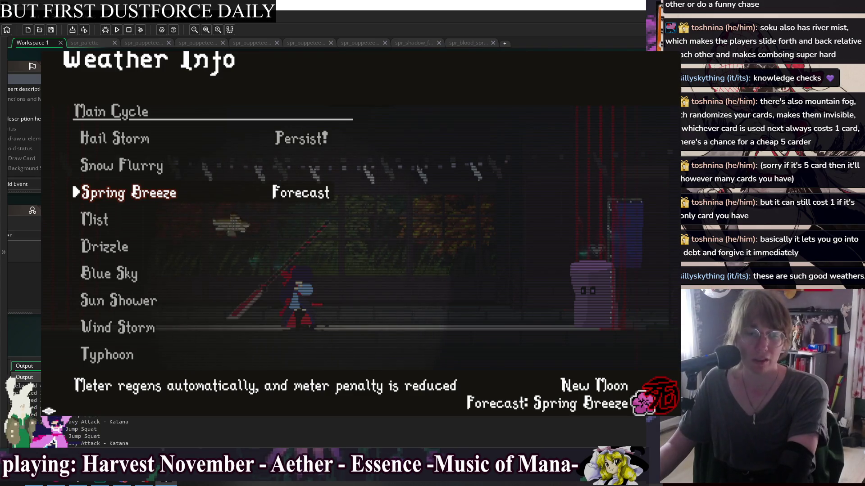
Step: Step the forecast through Mist, Drizzle, Blue Sky and Sun Shower
key("Down")
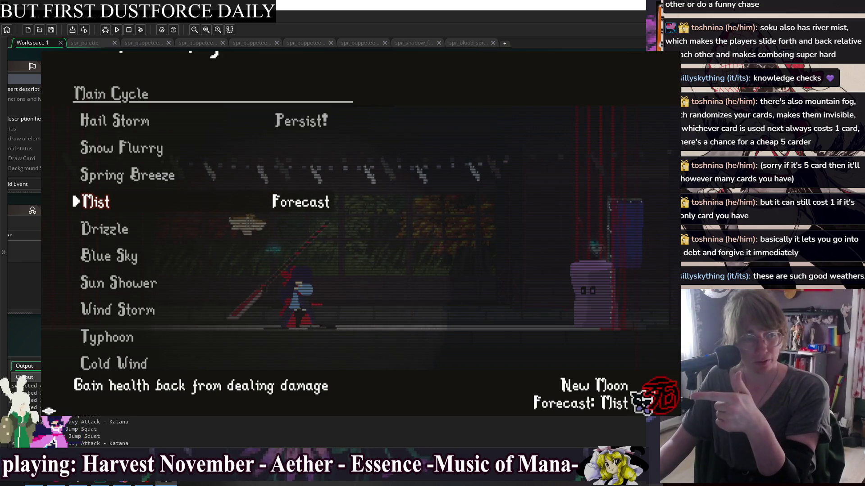
key("Down")
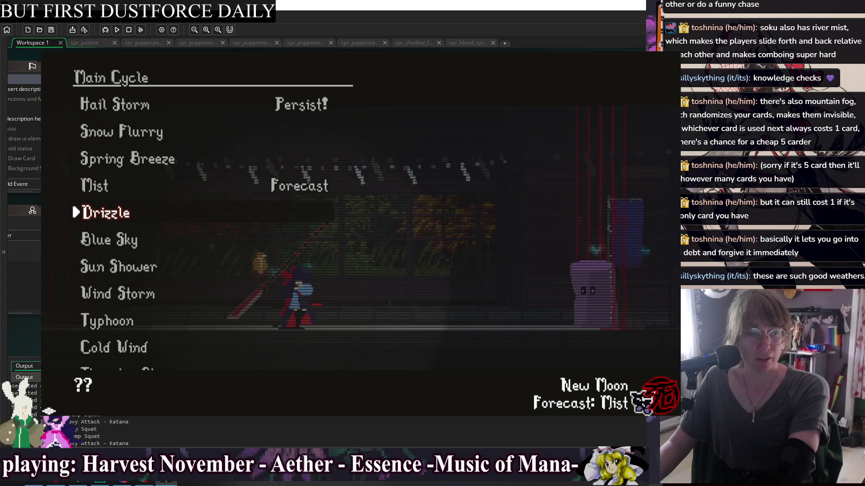
key("Return")
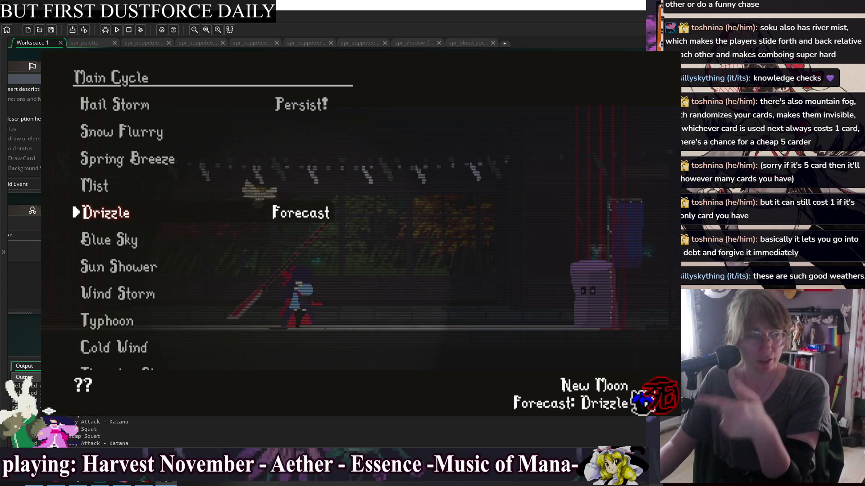
key("Down")
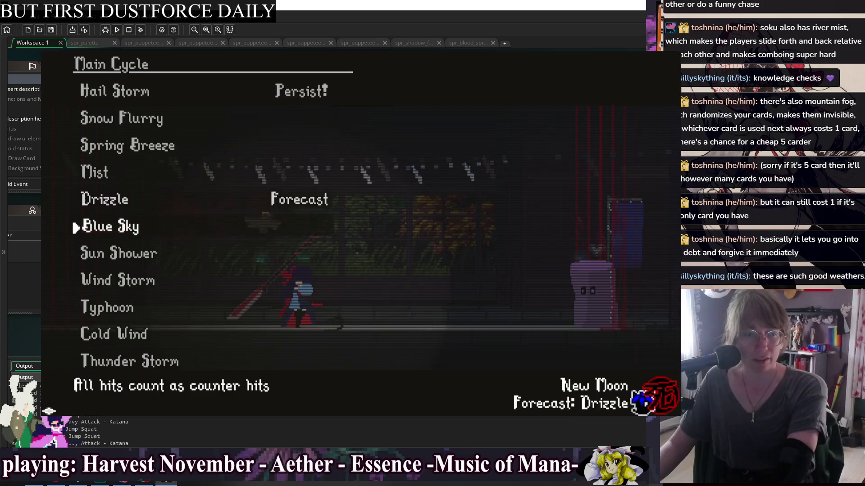
key("Return")
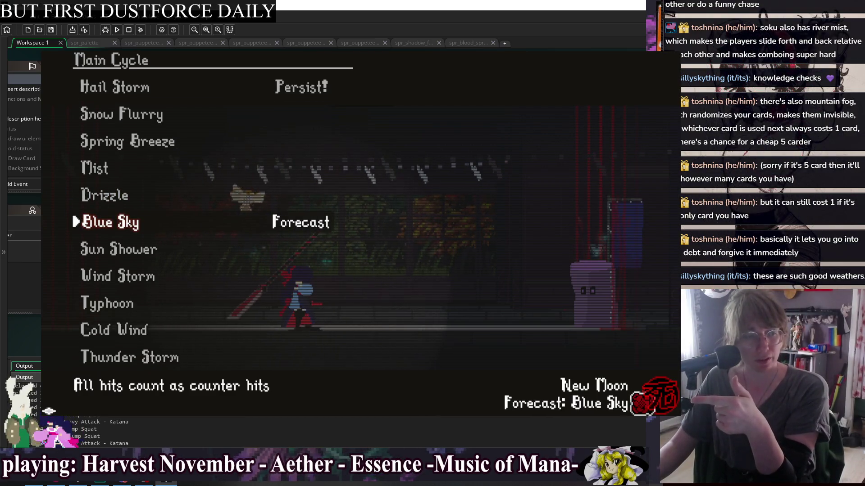
key("Down")
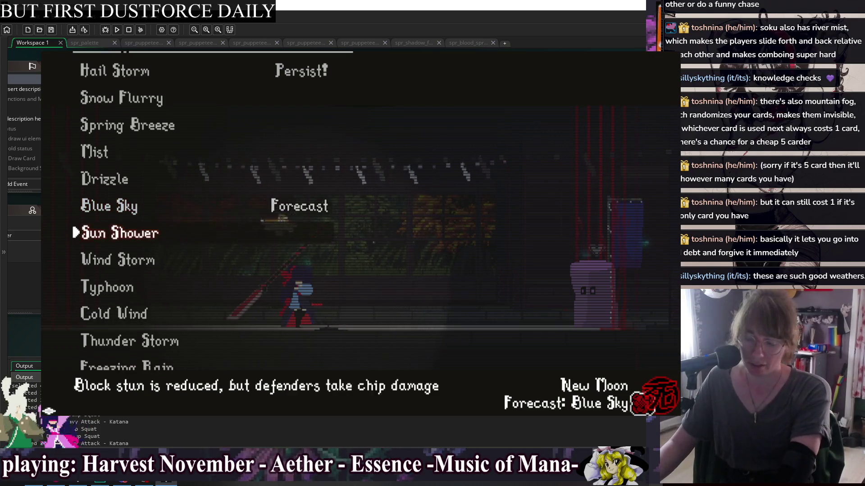
key("Return")
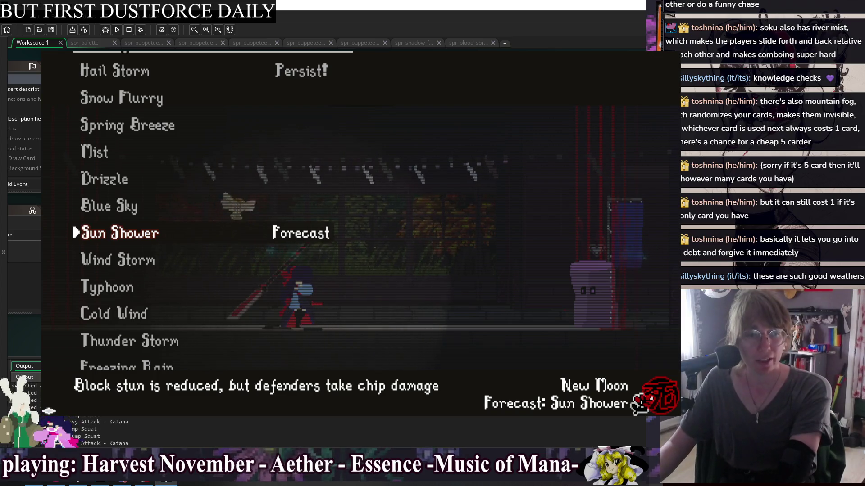
Step: Continue the forecast through Wind Storm, Typhoon, Cold Wind, Thunder Storm and Freezing Rain
key("Down")
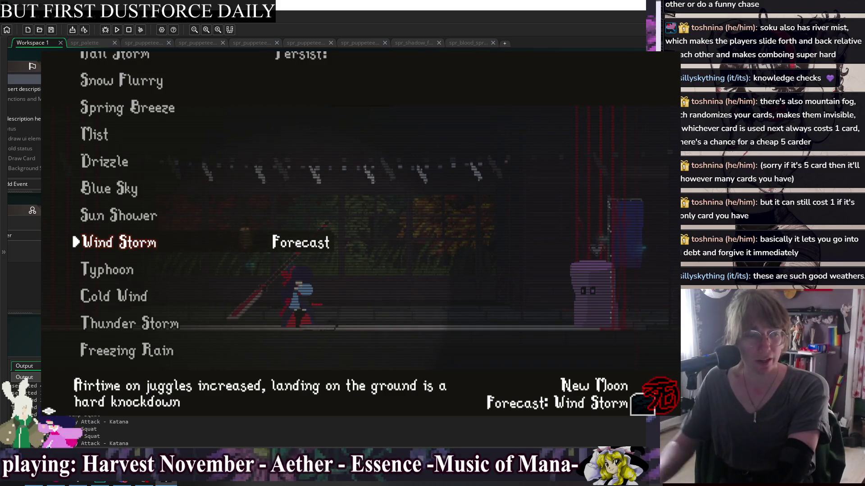
key("Down")
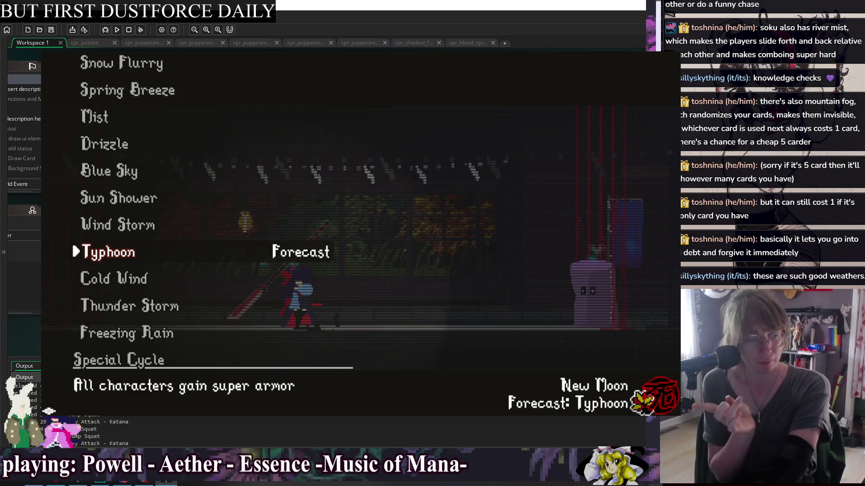
key("Down")
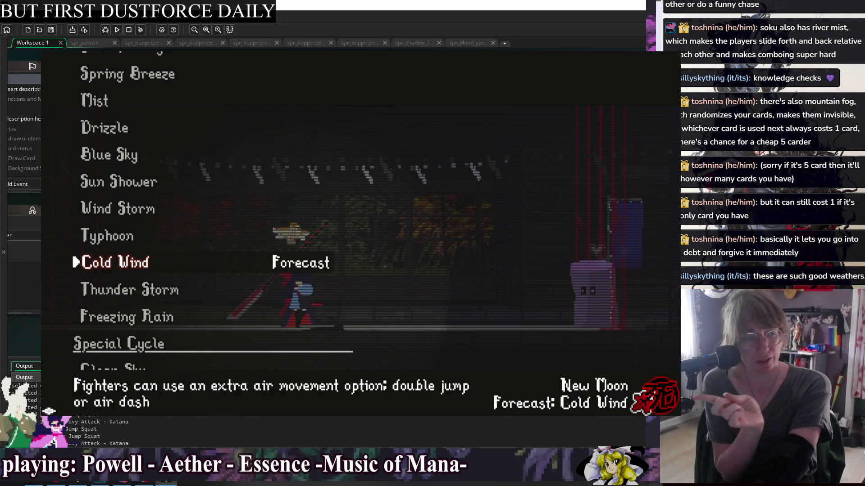
key("Down")
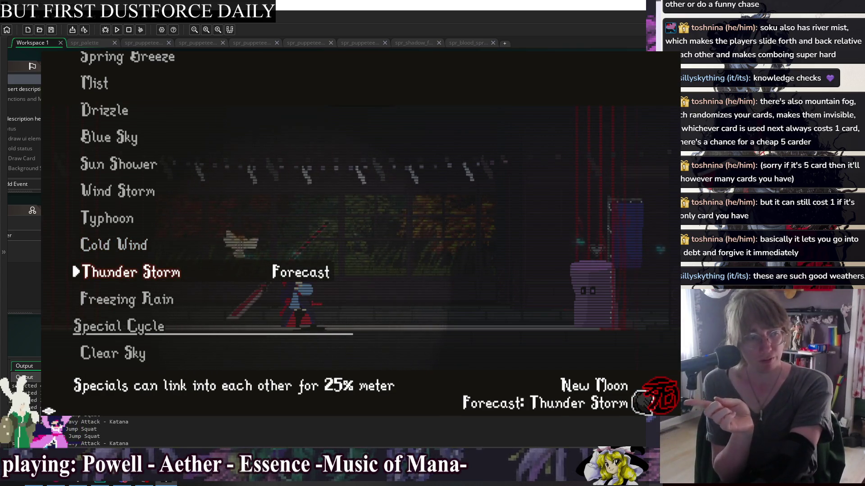
key("Down")
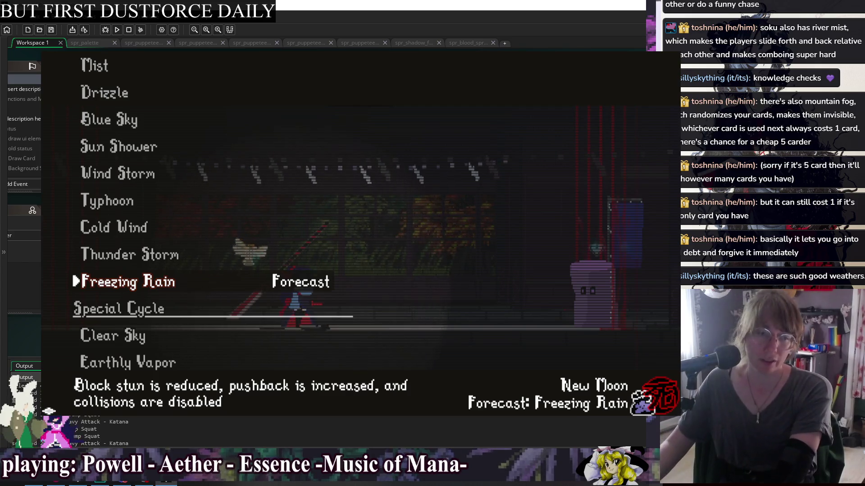
key("Up")
key("Up")
key("Up")
key("Up")
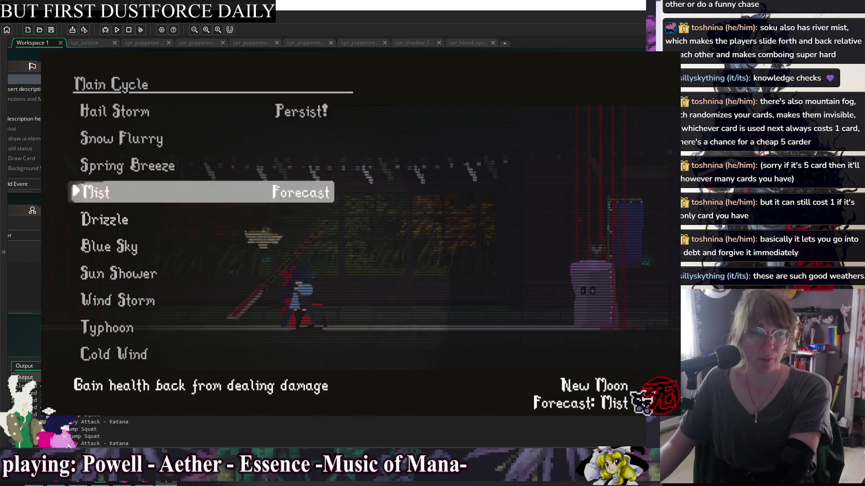
Step: Compare the Typhoon, Freezing Rain, Thunder Storm and Cold Wind effect descriptions
key("Down")
key("Down")
key("Down")
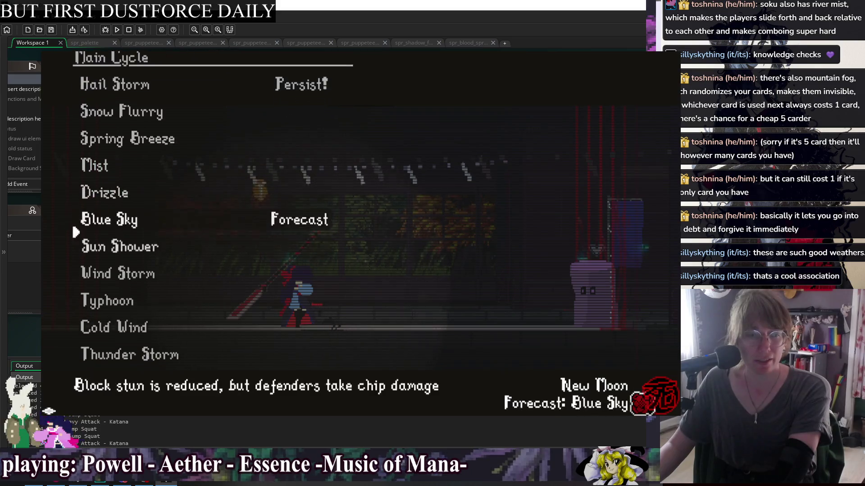
key("Down")
key("Down")
key("Down")
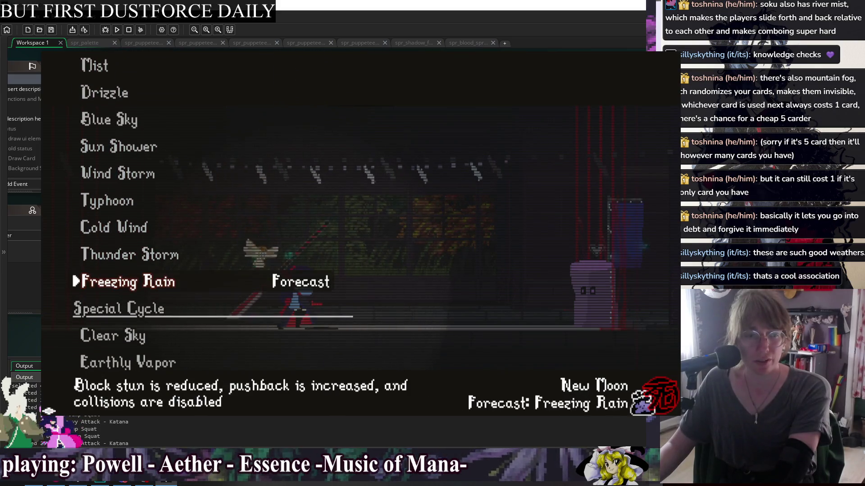
key("Up")
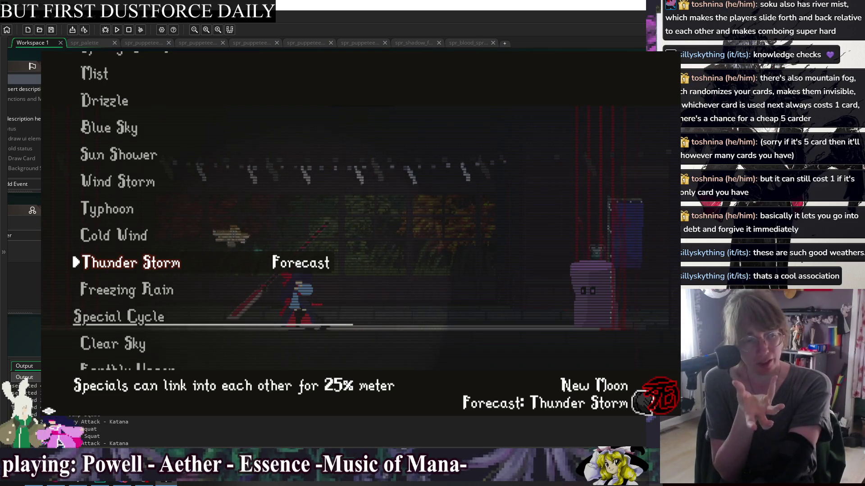
key("Up")
key("Up")
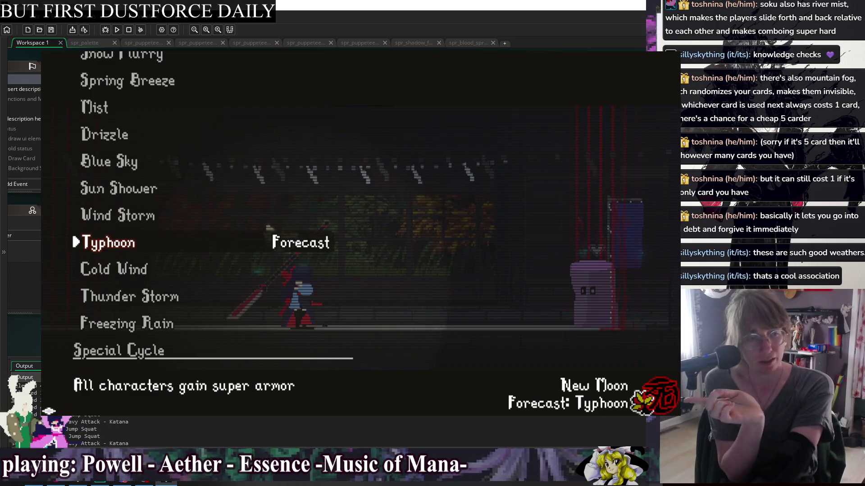
key("Down")
key("Up")
Step: Confirm Wind Storm as the forecast weather
key("Up")
key("Down")
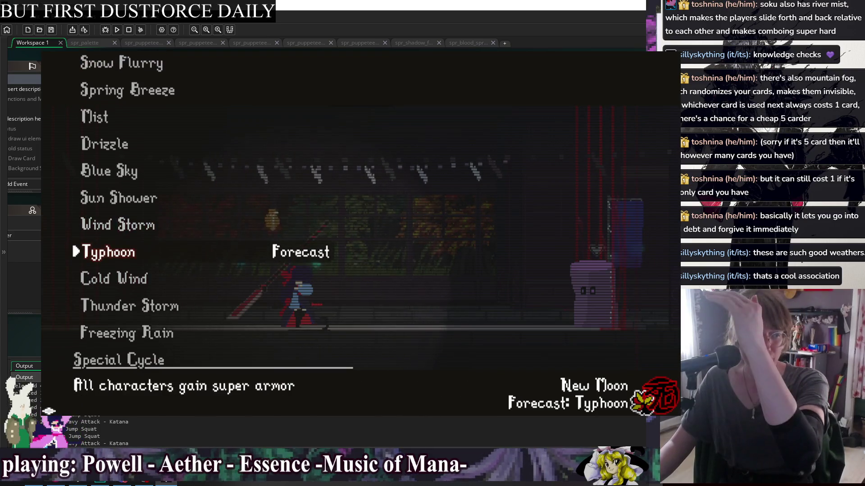
key("Down")
key("Down")
key("Up")
key("Up")
key("Up")
key("Up")
key("Down")
key("Return")
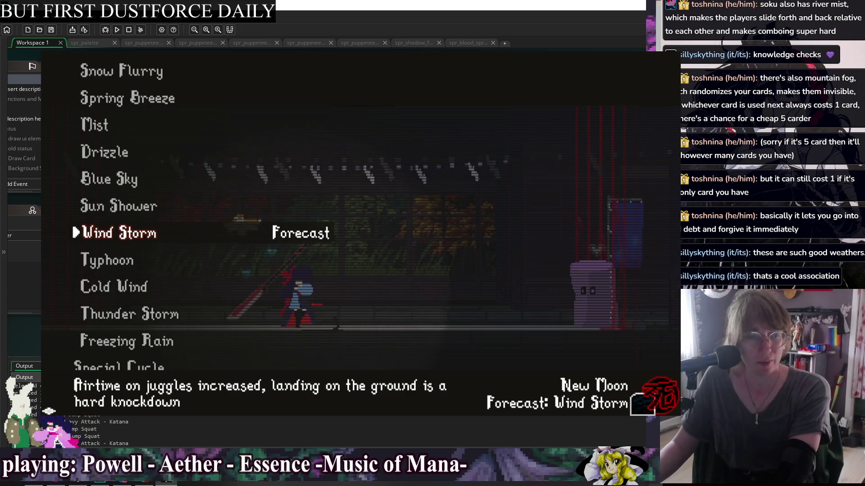
key("Down")
key("Up")
key("Up")
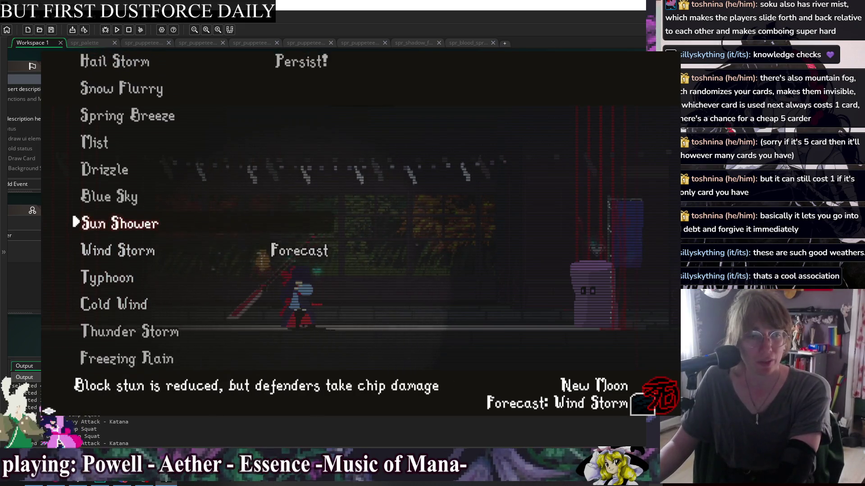
Step: Confirm Sun Shower as forecast and make Drizzle persist instead of Hail Storm
key("Return")
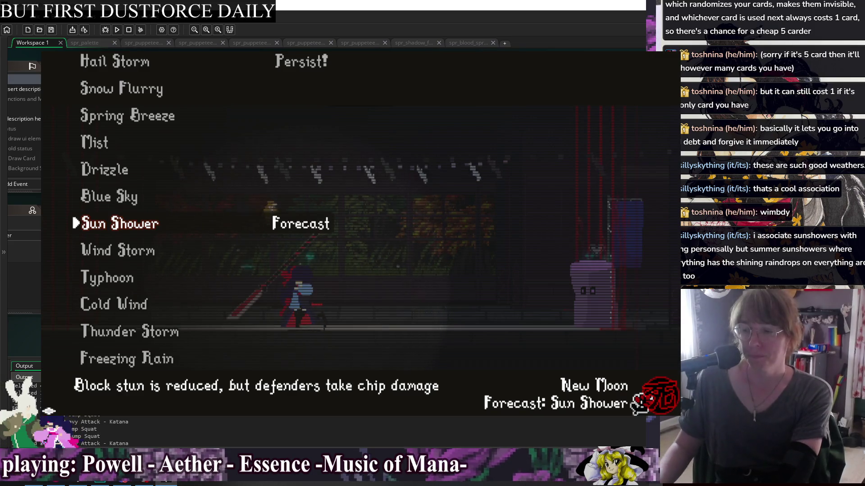
key("Up")
key("Up")
key("Return")
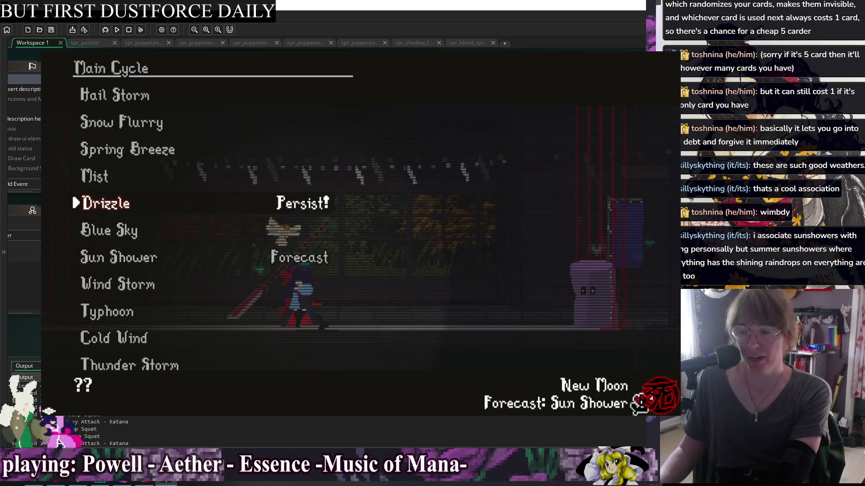
Step: Make Drizzle the forecast and browse the list around Blue Sky and Wind Storm
key("Return")
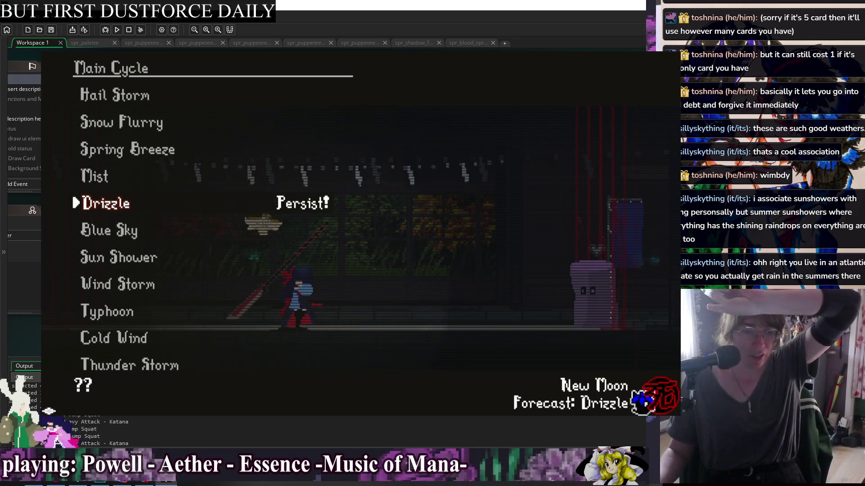
key("Down")
key("Down")
key("Down")
key("Down")
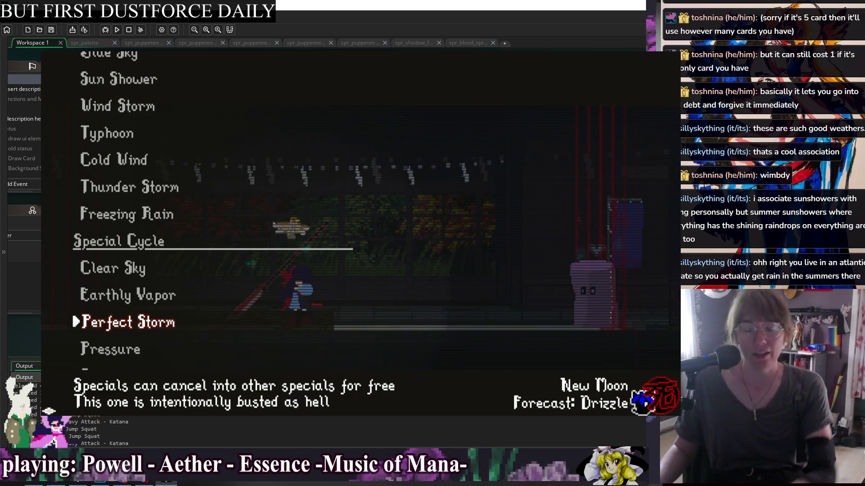
key("Down")
key("Down")
key("Up")
key("Up")
key("Up")
key("Up")
key("Up")
key("Up")
key("Up")
key("Up")
key("Up")
key("Up")
key("Down")
key("Down")
key("Down")
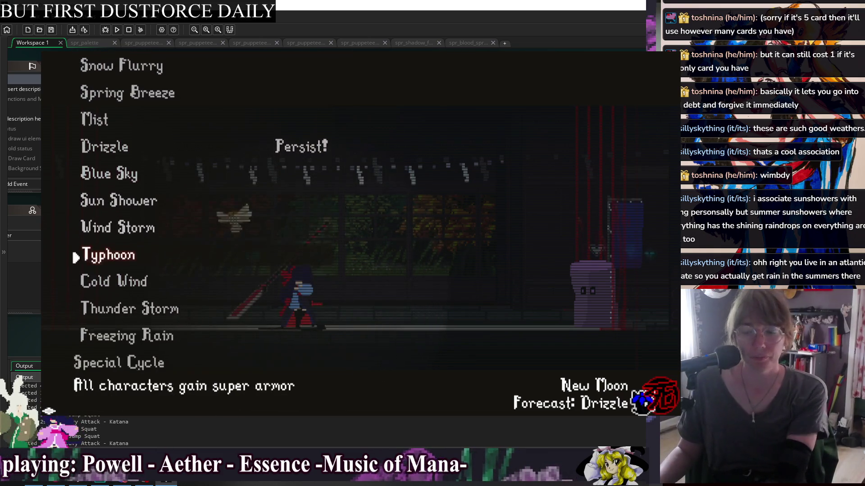
key("Up")
key("Up")
key("Up")
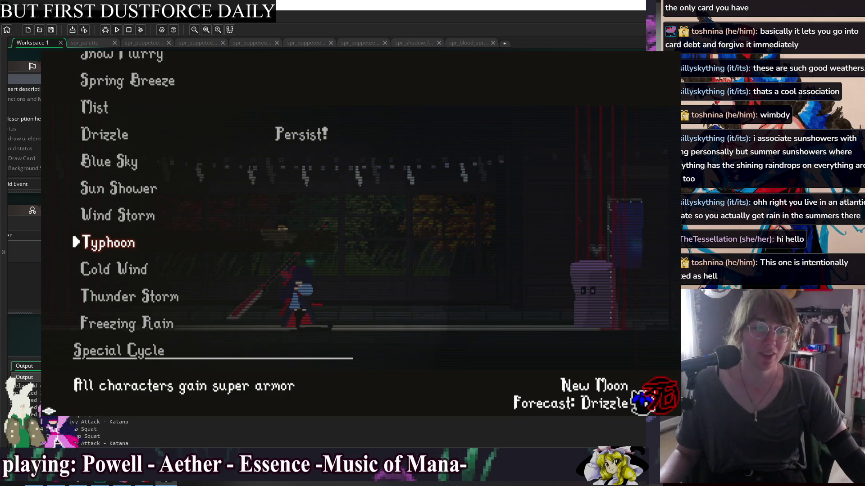
Step: Read the Special Cycle effects: Pressure, Perfect Storm, Earthly Vapor, Clear Sky and Calm
key("Down")
key("Down")
key("Down")
key("Up")
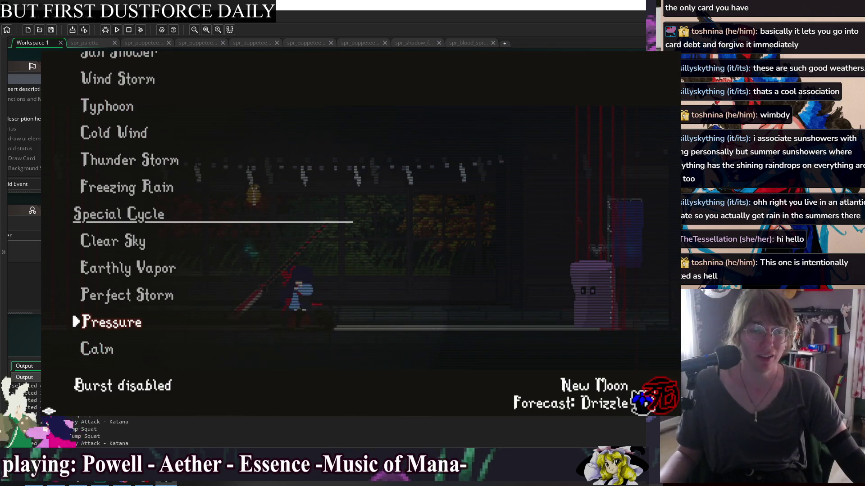
key("Up")
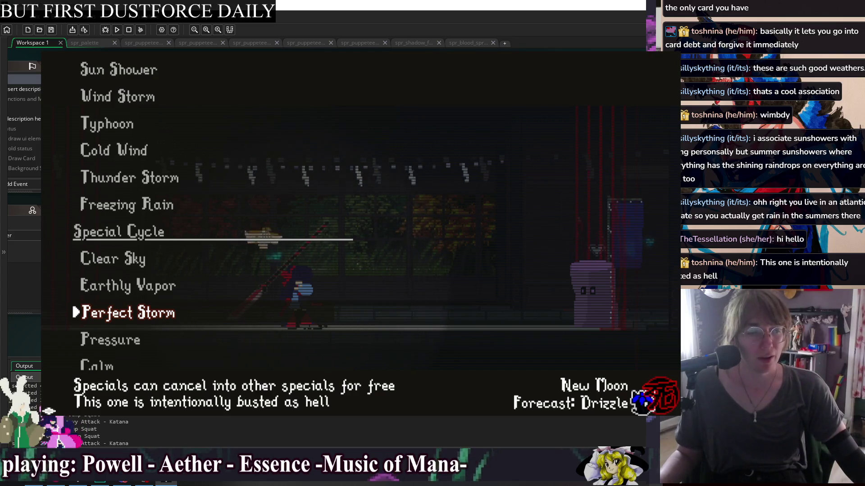
key("Up")
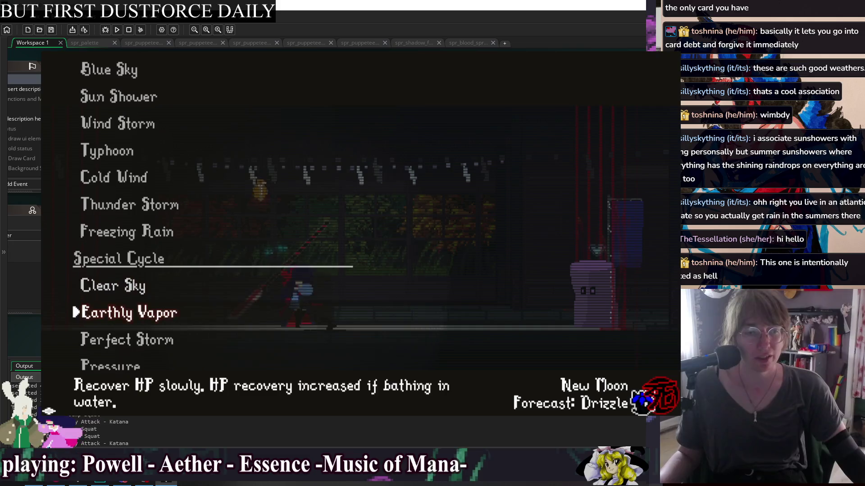
key("Down")
key("Down")
key("Down")
key("Up")
key("Up")
key("Up")
key("Up")
key("Down")
key("Down")
key("Down")
key("Up")
key("Up")
key("Up")
key("Down")
key("Down")
key("Down")
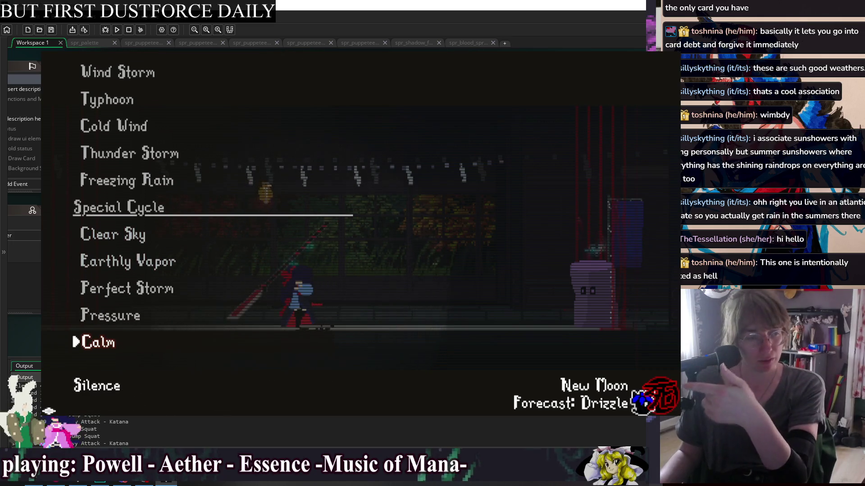
key("Up")
key("Up")
key("Up")
key("Down")
key("Down")
key("Down")
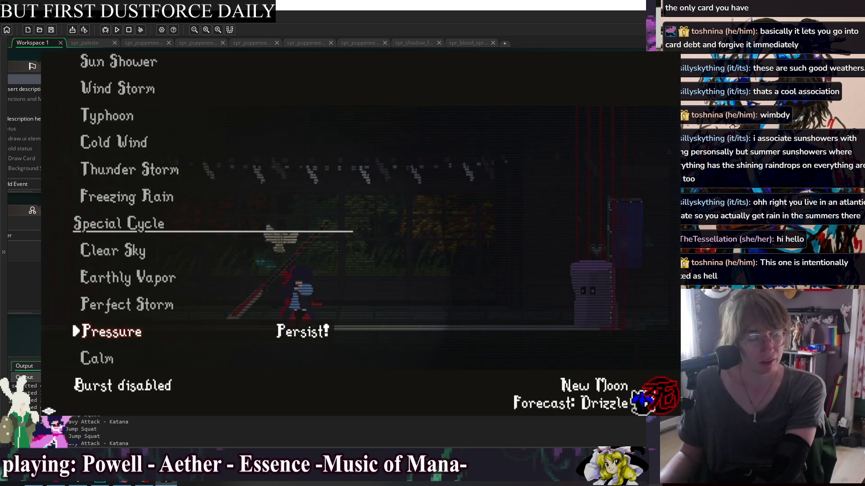
key("Up")
key("Up")
key("Up")
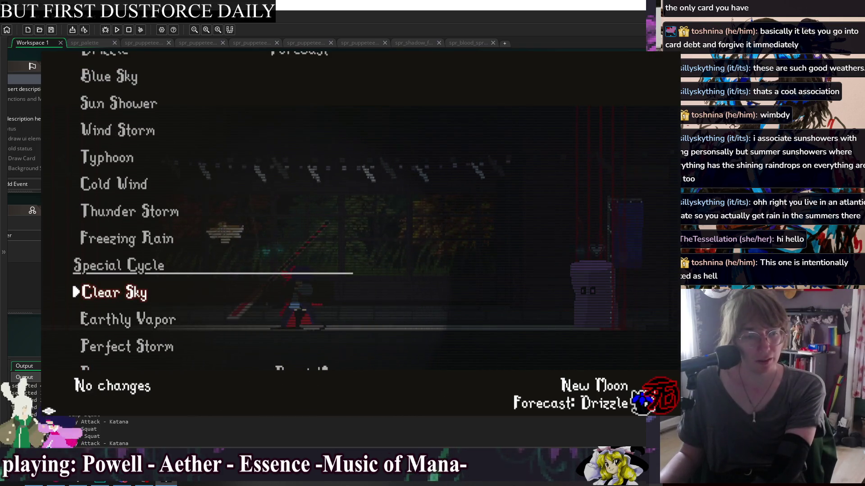
Step: Set the special-cycle weather Calm to persist
key("Down")
key("Down")
key("Down")
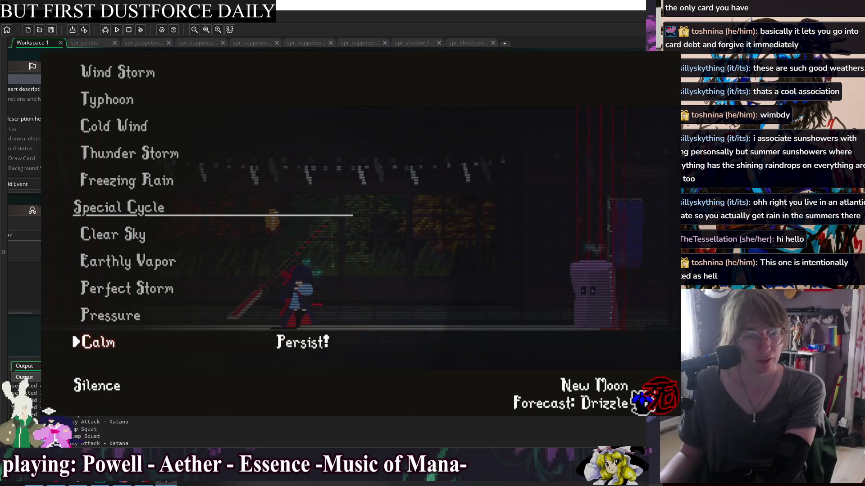
key("Up")
key("Up")
key("Up")
key("Up")
key("Down")
key("Down")
key("Down")
key("Down")
key("Up")
key("Up")
key("Up")
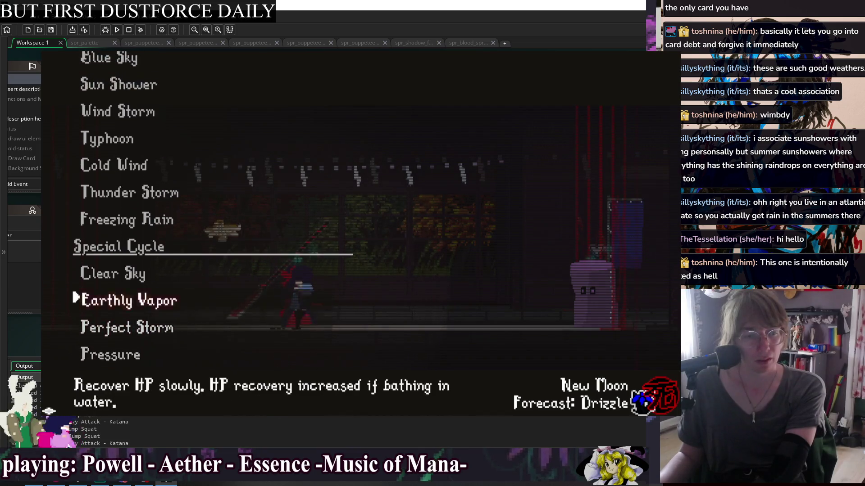
key("Down")
key("Down")
key("Down")
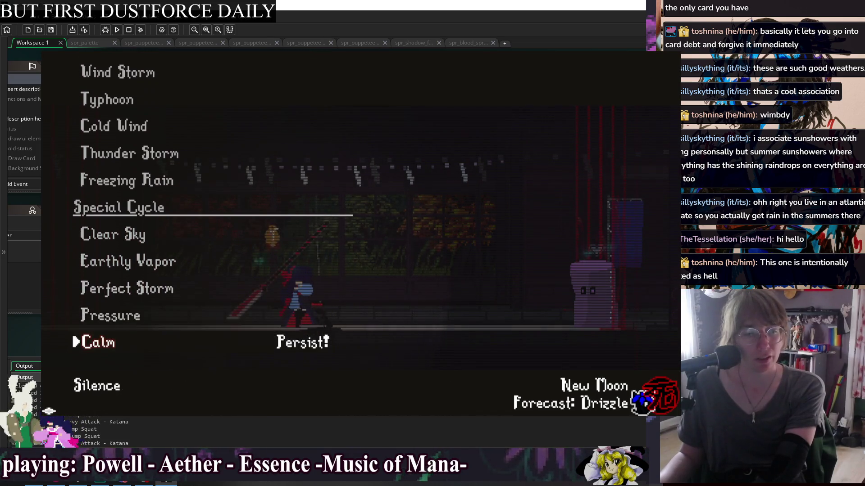
key("Up")
key("Up")
key("Up")
key("Down")
key("Down")
key("Down")
Step: Leave the weather menu and choose Return To Game
key("Escape")
key("Up")
key("Up")
key("Up")
key("Return")
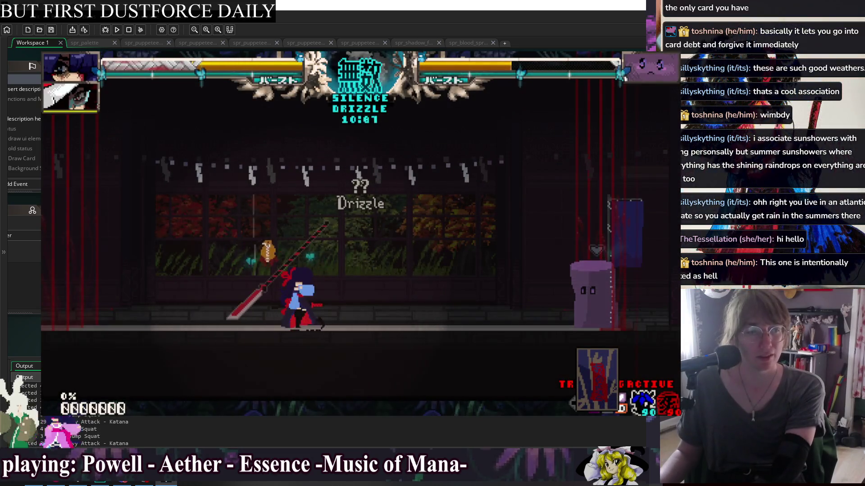
Step: Briefly pause and resume, then pause again on Training Settings showing Forecast: Calm
key("Escape")
key("Return")
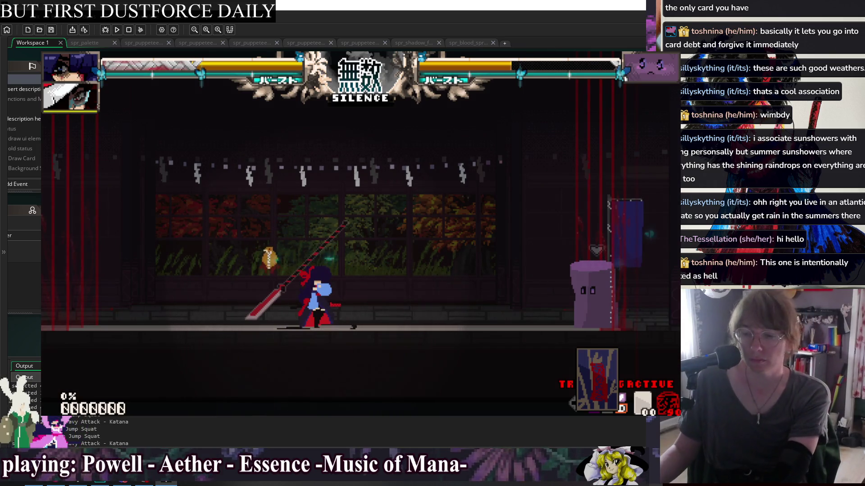
key("Escape")
key("Down")
key("Down")
key("Down")
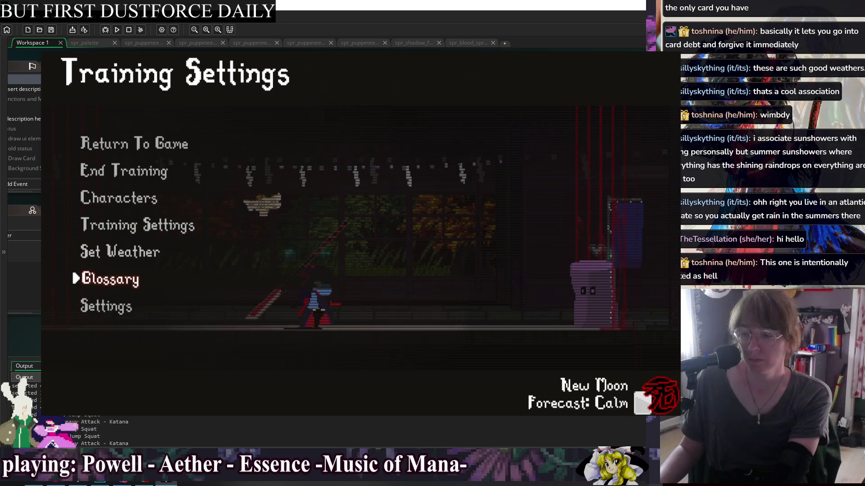
Step: Browse Pressure, Perfect Storm, Clear Sky and Calm without changing anything, then resume
key("Up")
key("Return")
key("Up")
key("Up")
key("Up")
key("Up")
key("Down")
key("Down")
key("Down")
key("Up")
key("Down")
key("Down")
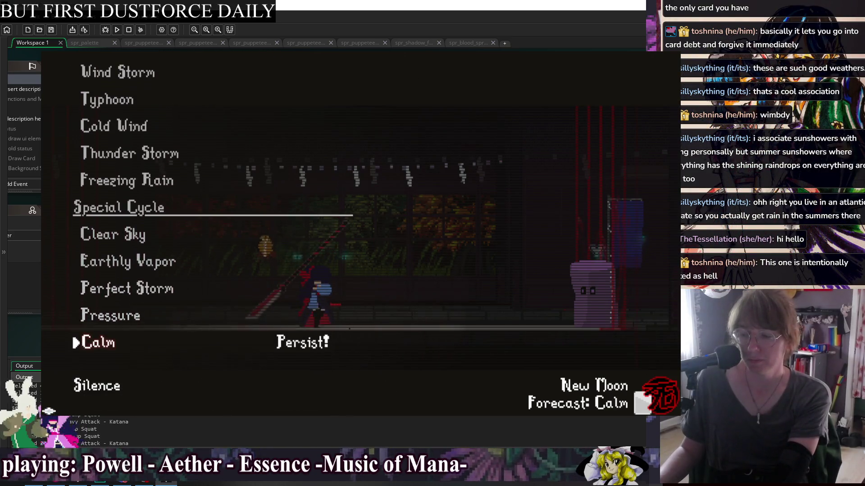
key("Return")
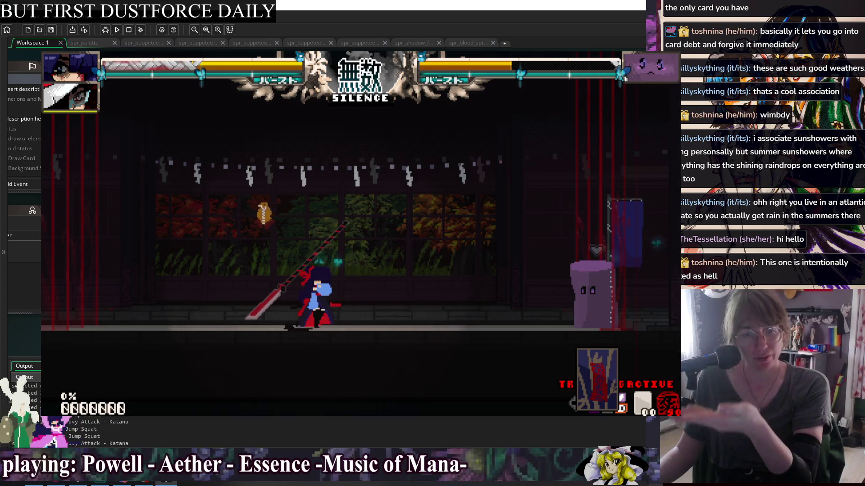
Step: Recheck Pressure and Clear Sky, then return to fighting with Silence still active
key("Escape")
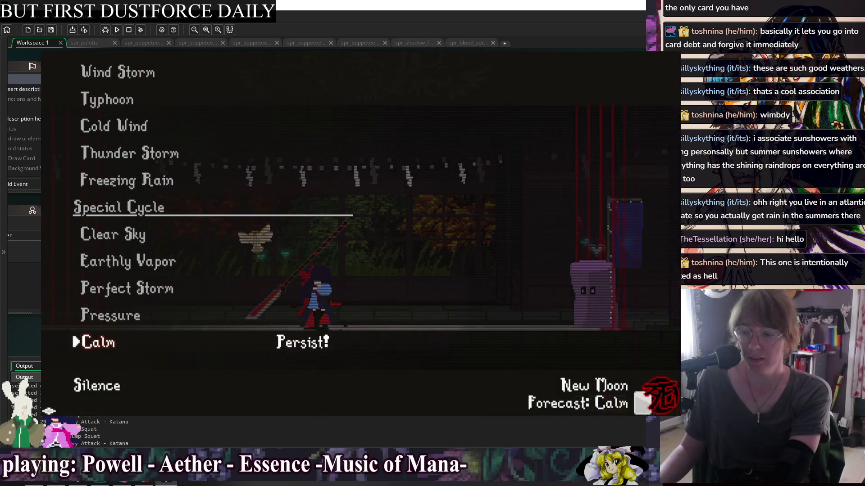
key("Up")
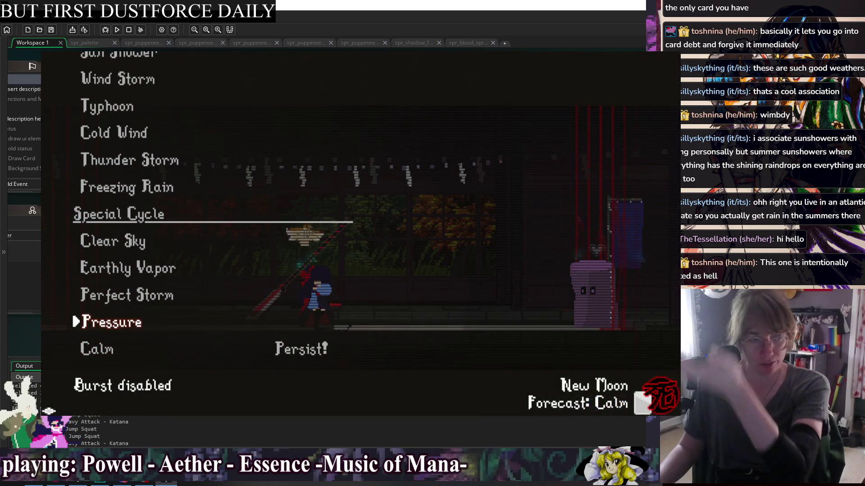
key("Up")
key("Up")
key("Up")
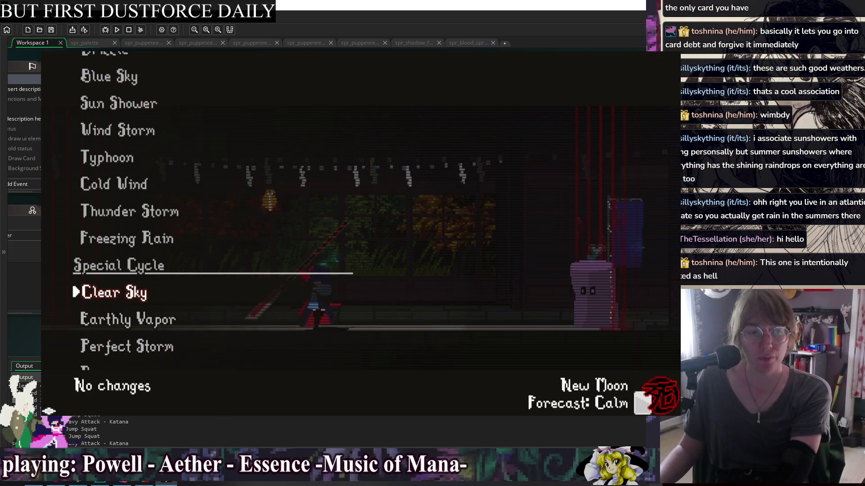
key("z")
key("Right")
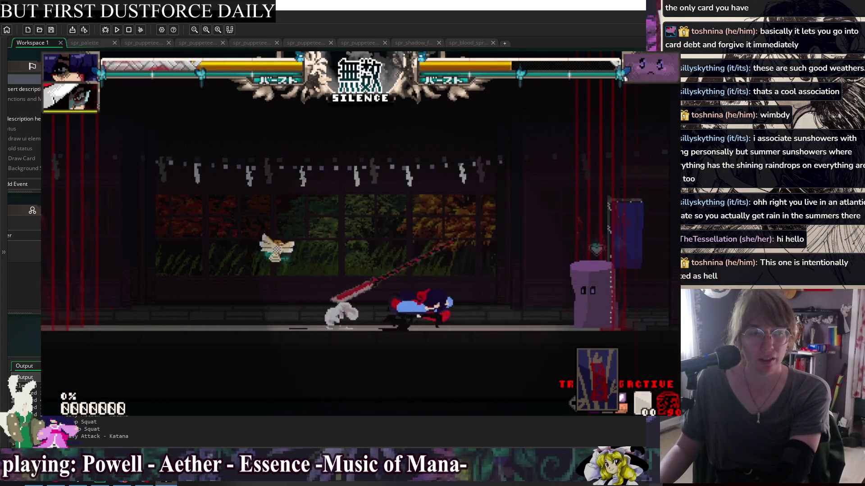
Step: Dash left and slash the purple dummy with katana attacks, pushing it toward the left wall
key("Left")
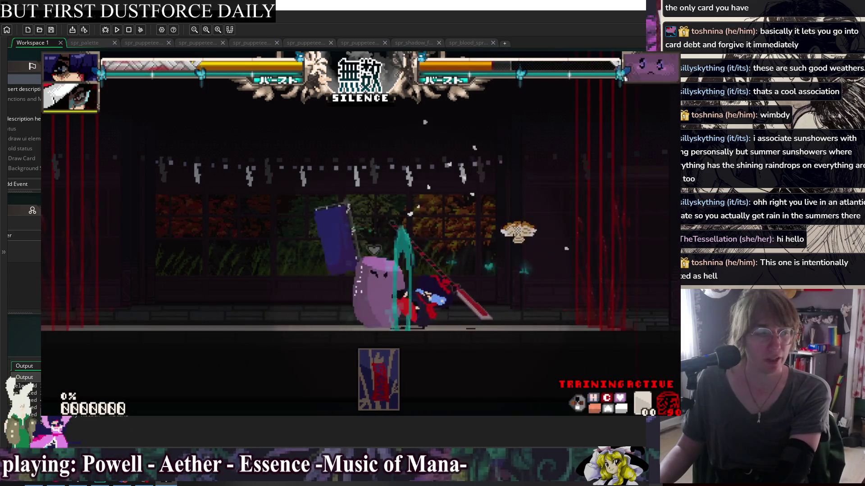
key("z")
key("z")
key("Left")
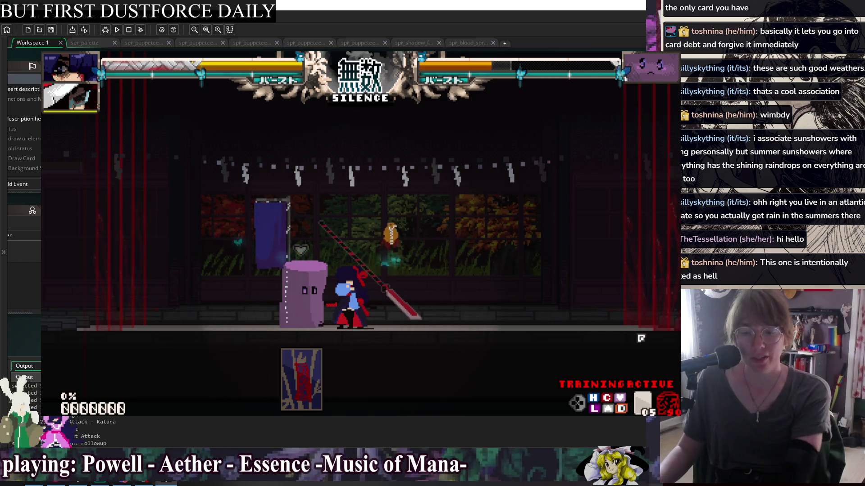
key("Left")
key("z")
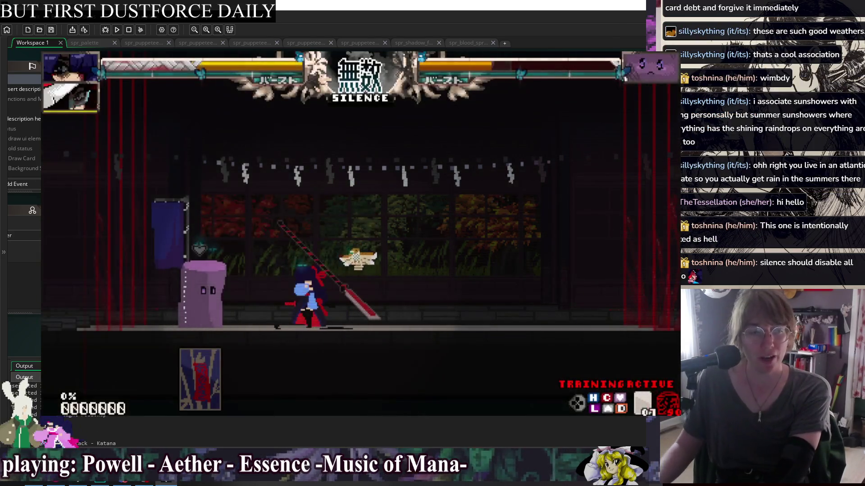
key("z")
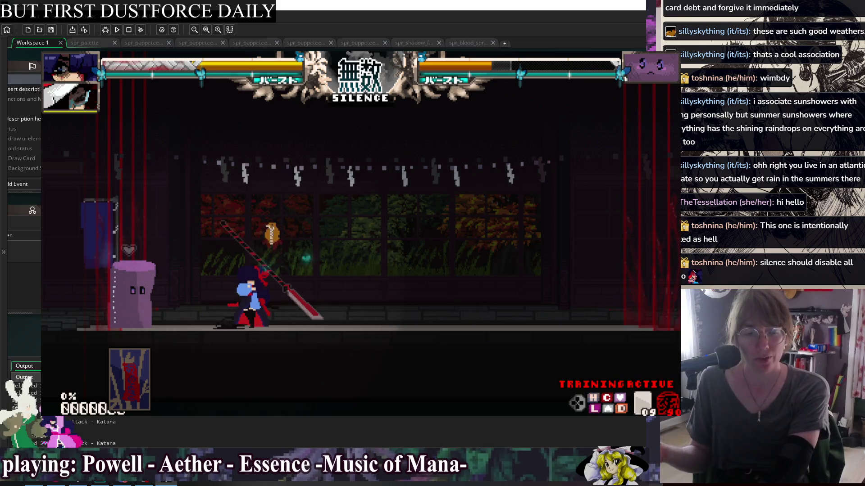
Step: Hit the dummy with rising, low heavy, large and spinning katana slashes, then pause the match
key("Left")
key("z")
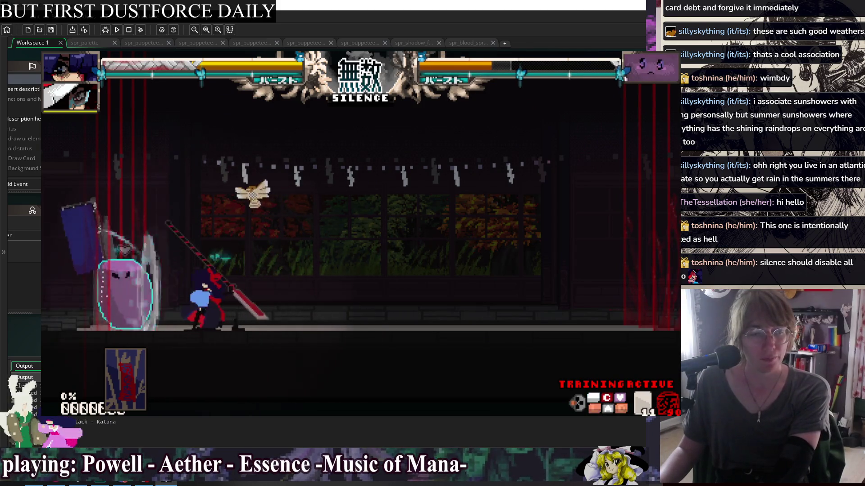
key("Down")
key("z")
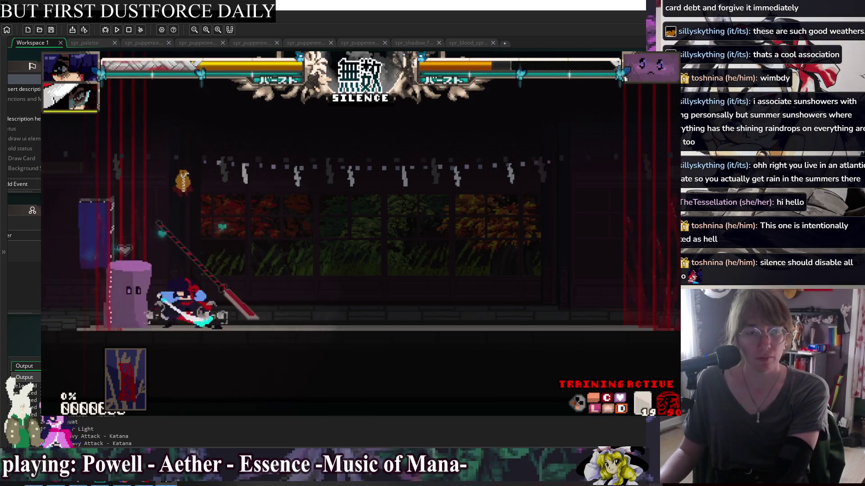
key("z")
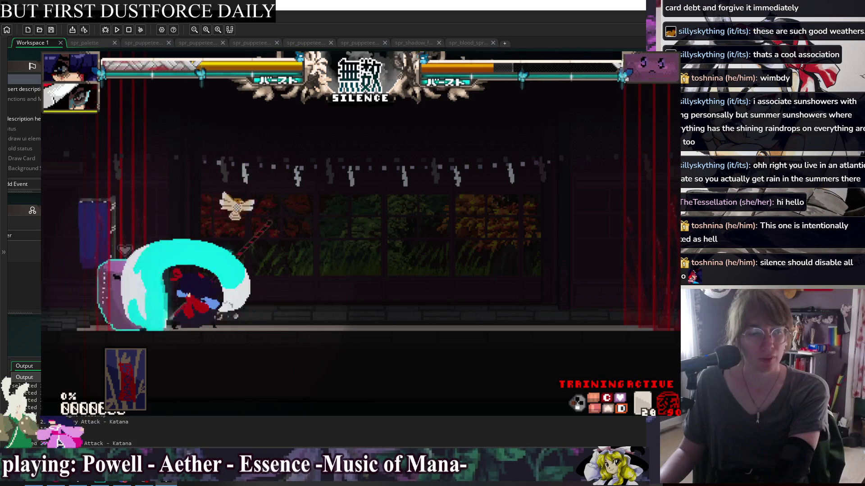
key("z")
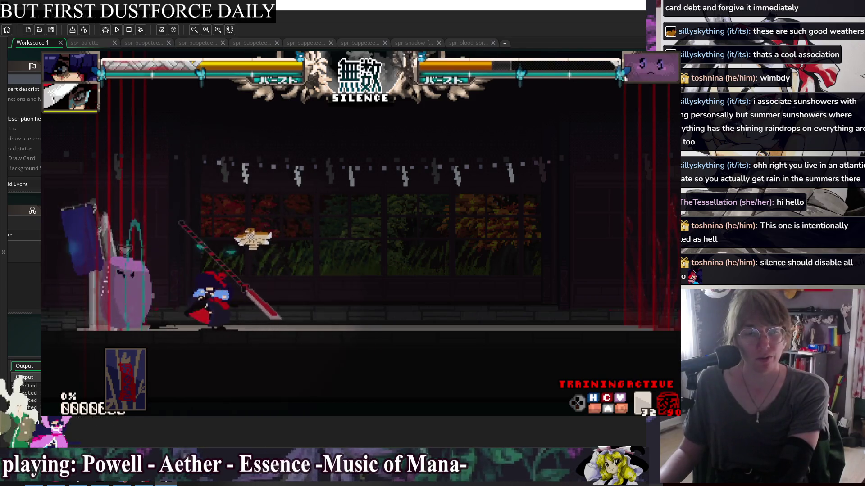
key("Escape")
Step: In Training Characters, use Change Rival to select the Green Paper Ninja as rival
key("Up")
key("Up")
key("Escape")
key("Up")
key("Up")
key("z")
key("Up")
key("Up")
key("Up")
key("Down")
key("Down")
key("Up")
key("Down")
key("z")
key("Down")
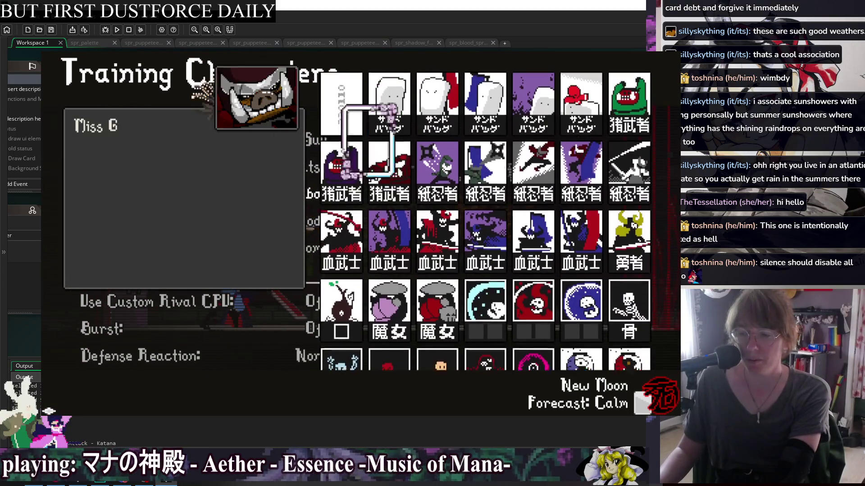
key("Down")
key("z")
Step: Resume the match and slash at the new green rival under Silence weather
key("Escape")
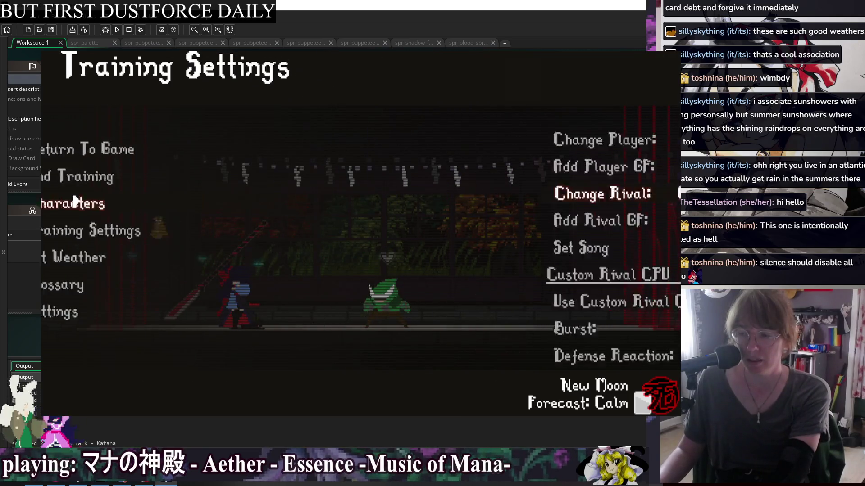
key("Escape")
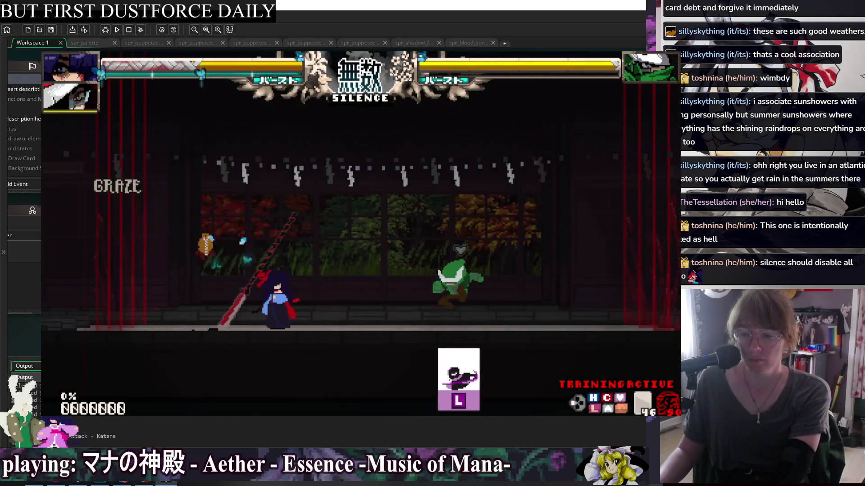
key("Left")
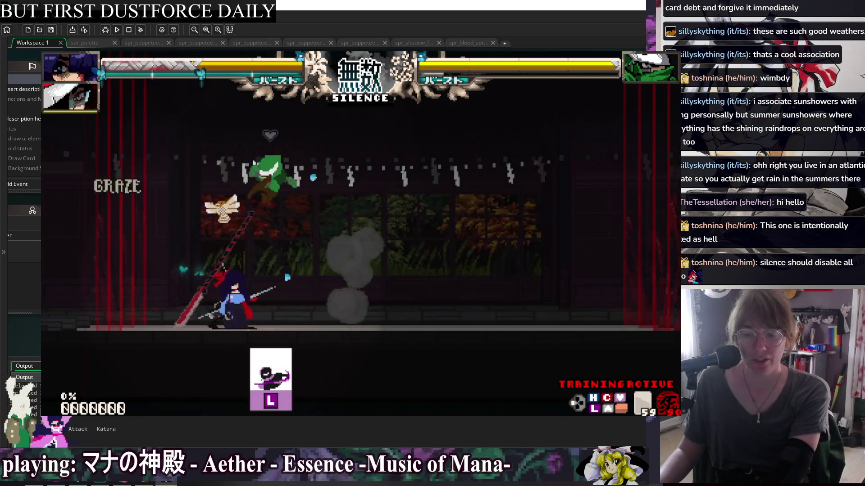
key("z")
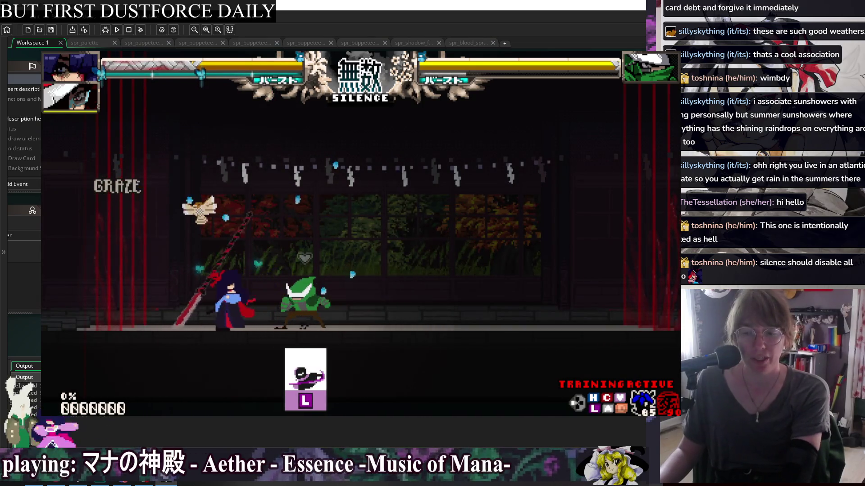
key("Left")
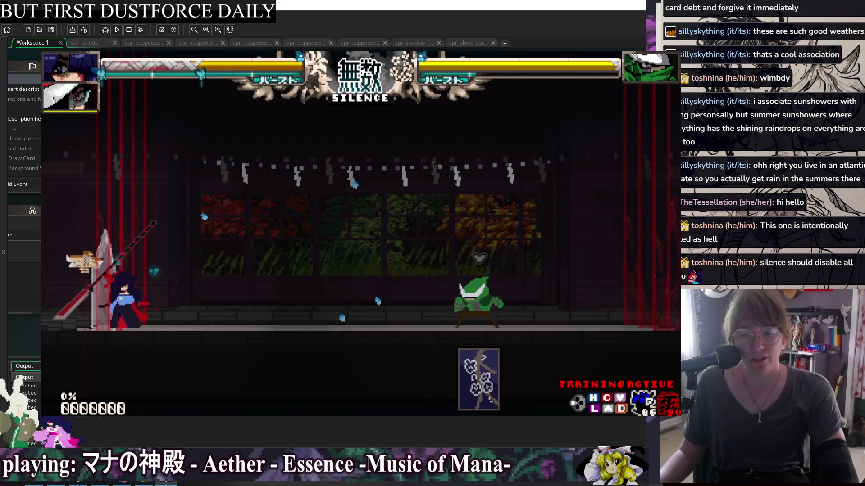